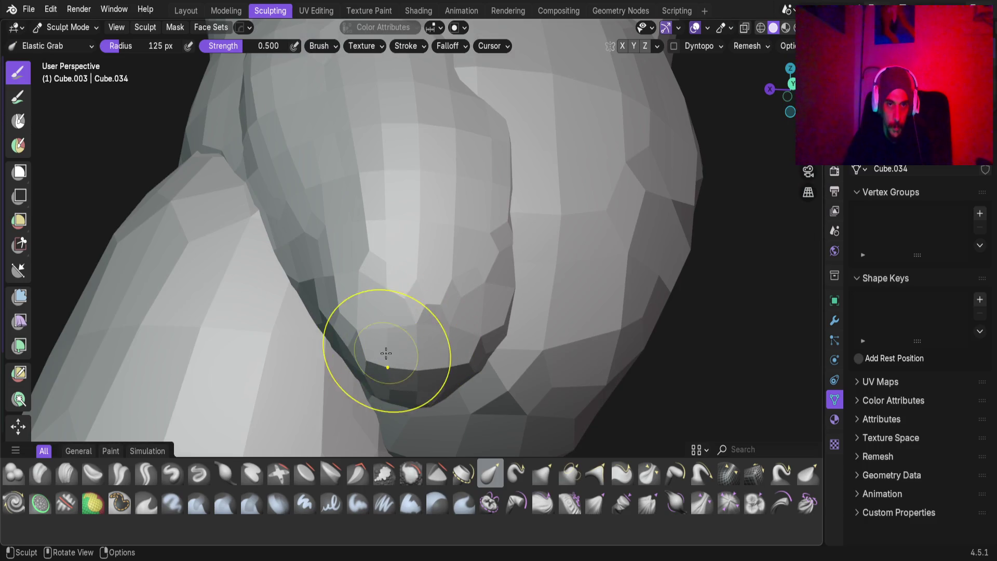
# Save the sculpted hip bulge and return to Object Mode in the Layout workspace.
pyautogui.moveTo(403, 280)
pyautogui.mouseDown(button='middle')
pyautogui.moveTo(492, 356)
pyautogui.moveTo(376, 272)
pyautogui.moveTo(382, 216)
pyautogui.moveTo(365, 413)
pyautogui.moveTo(285, 347)
pyautogui.moveTo(218, 312)
pyautogui.moveTo(155, 301)
pyautogui.moveTo(452, 276)
pyautogui.moveTo(425, 286)
pyautogui.moveTo(403, 291)
pyautogui.moveTo(440, 192)
pyautogui.moveTo(415, 234)
pyautogui.moveTo(404, 291)
pyautogui.moveTo(420, 325)
pyautogui.moveTo(316, 313)
pyautogui.moveTo(405, 305)
pyautogui.moveTo(433, 387)
pyautogui.moveTo(419, 270)
pyautogui.moveTo(434, 216)
pyautogui.moveTo(427, 318)
pyautogui.moveTo(442, 339)
pyautogui.moveTo(455, 333)
pyautogui.mouseUp(button='middle')
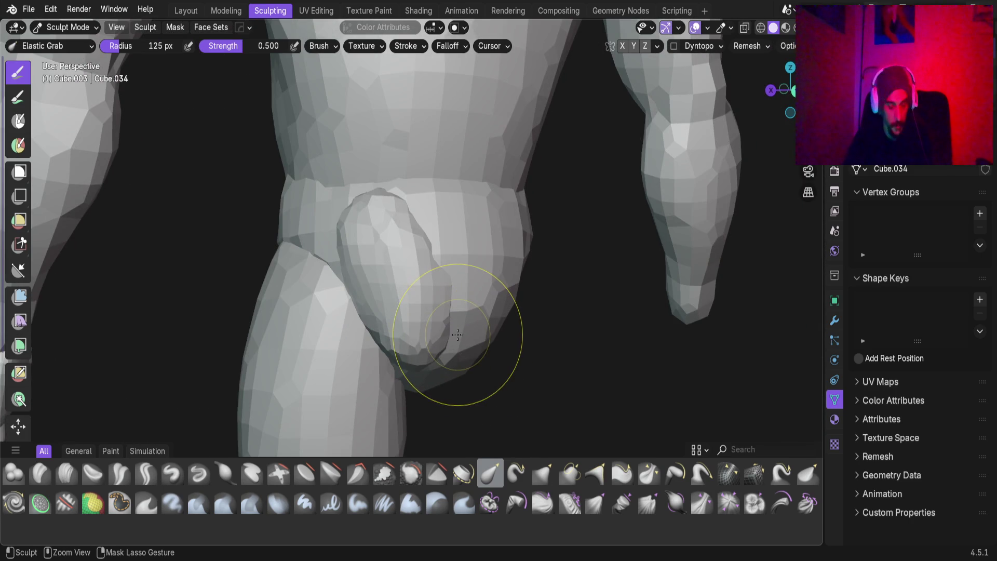
pyautogui.hotkey('ctrl', 's')
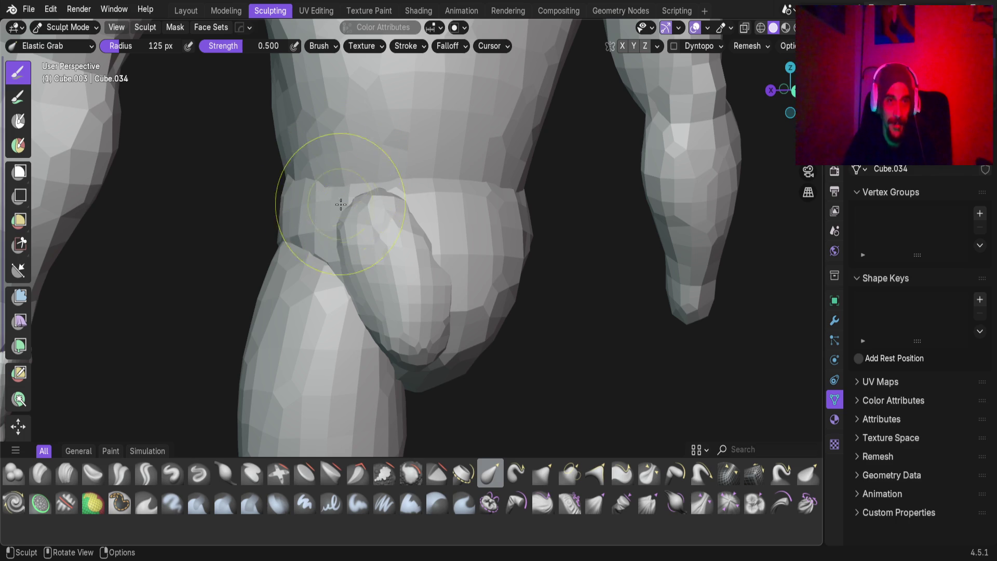
pyautogui.click(193, 13)
pyautogui.moveTo(362, 291)
pyautogui.mouseDown(button='middle')
pyautogui.moveTo(319, 286)
pyautogui.moveTo(335, 298)
pyautogui.moveTo(437, 276)
pyautogui.moveTo(443, 229)
pyautogui.moveTo(253, 238)
pyautogui.moveTo(378, 242)
pyautogui.moveTo(280, 182)
pyautogui.moveTo(245, 238)
pyautogui.moveTo(451, 206)
pyautogui.moveTo(413, 378)
pyautogui.moveTo(341, 358)
pyautogui.moveTo(400, 312)
pyautogui.moveTo(352, 281)
pyautogui.moveTo(397, 238)
pyautogui.moveTo(322, 17)
pyautogui.mouseUp(button='middle')
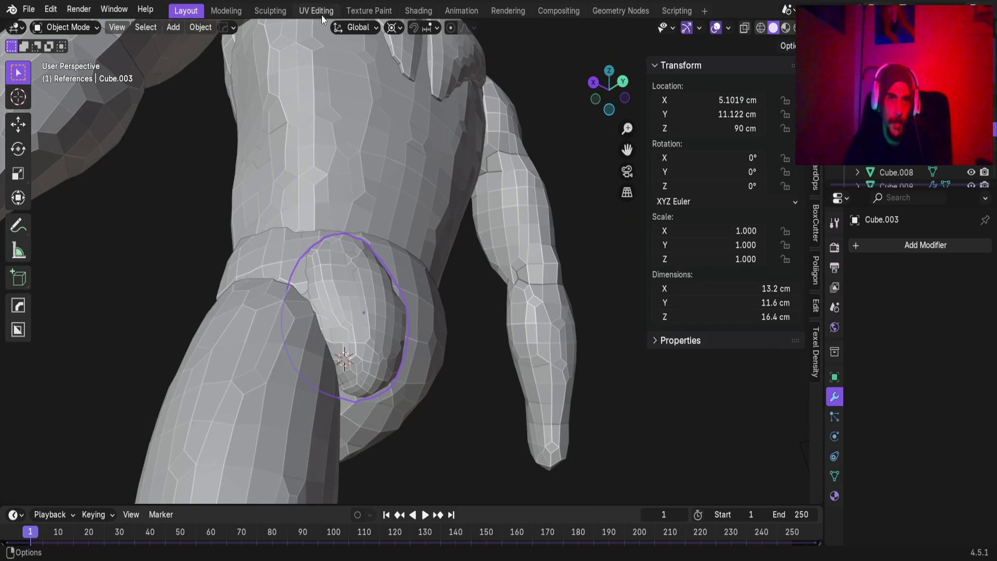
# Refine the hip bulge with Elastic Grab in Sculpting, then go back to Layout's Object Mode.
pyautogui.click(270, 11)
pyautogui.moveTo(410, 338)
pyautogui.mouseDown(button='middle')
pyautogui.moveTo(394, 349)
pyautogui.moveTo(390, 201)
pyautogui.moveTo(357, 228)
pyautogui.moveTo(400, 201)
pyautogui.moveTo(400, 223)
pyautogui.moveTo(526, 168)
pyautogui.moveTo(384, 187)
pyautogui.moveTo(366, 198)
pyautogui.moveTo(512, 178)
pyautogui.moveTo(497, 221)
pyautogui.moveTo(576, 298)
pyautogui.moveTo(412, 267)
pyautogui.mouseUp(button='middle')
pyautogui.scroll(-5, 345, 179)
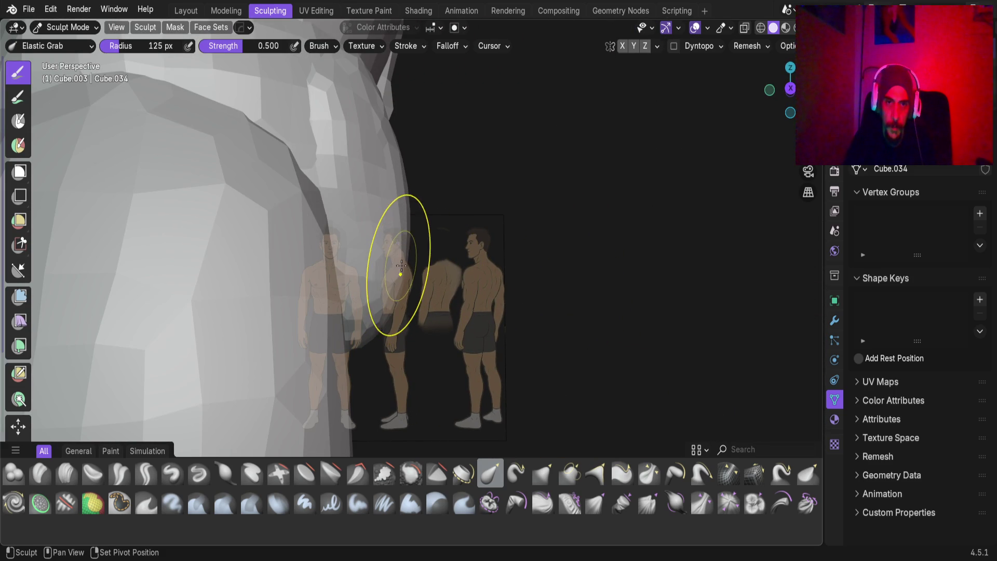
pyautogui.moveTo(388, 229)
pyautogui.mouseDown(button='middle')
pyautogui.moveTo(201, 244)
pyautogui.moveTo(272, 312)
pyautogui.moveTo(216, 247)
pyautogui.moveTo(350, 262)
pyautogui.moveTo(465, 232)
pyautogui.moveTo(334, 256)
pyautogui.moveTo(299, 230)
pyautogui.moveTo(319, 267)
pyautogui.mouseUp(button='middle')
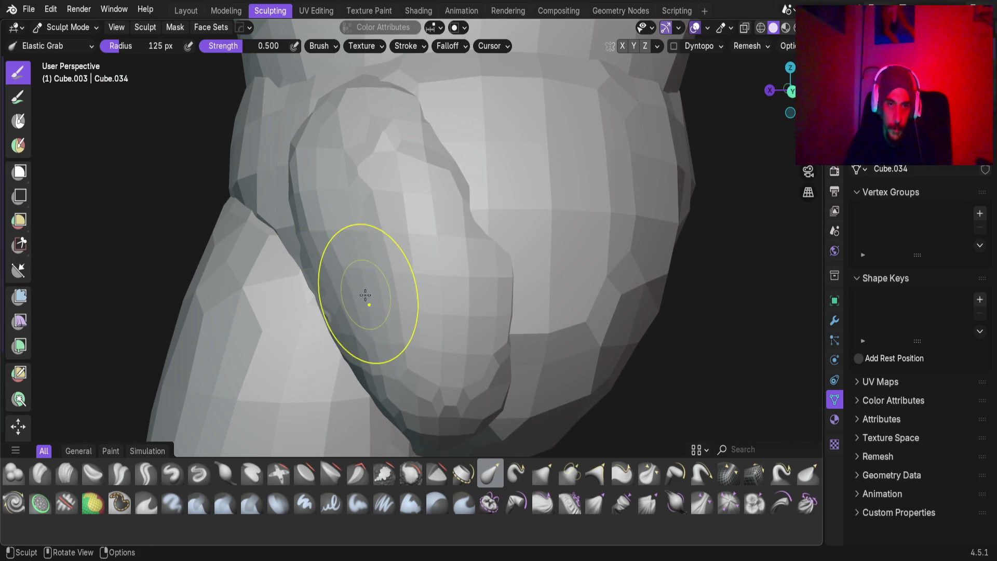
pyautogui.moveTo(367, 312)
pyautogui.keyDown('ctrl'); pyautogui.mouseDown(button='middle')
pyautogui.moveTo(354, 290)
pyautogui.moveTo(374, 169)
pyautogui.moveTo(443, 210)
pyautogui.moveTo(390, 223)
pyautogui.moveTo(407, 329)
pyautogui.moveTo(384, 343)
pyautogui.moveTo(412, 351)
pyautogui.mouseUp(button='middle'); pyautogui.keyUp('ctrl')
pyautogui.moveTo(383, 216)
pyautogui.mouseDown(button='middle')
pyautogui.moveTo(474, 314)
pyautogui.moveTo(315, 275)
pyautogui.moveTo(322, 256)
pyautogui.mouseUp(button='middle')
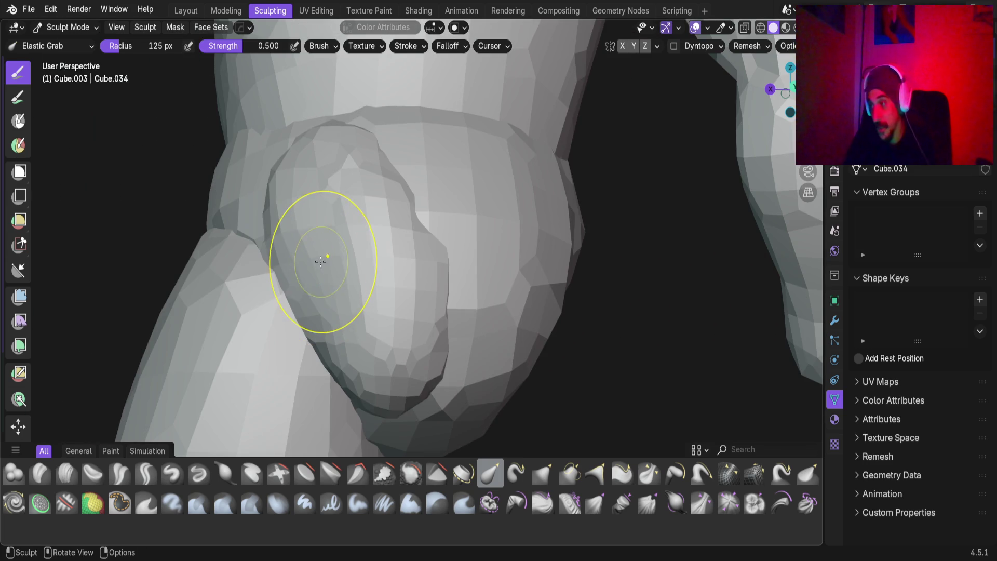
pyautogui.moveTo(374, 367)
pyautogui.mouseDown(button='middle')
pyautogui.moveTo(320, 266)
pyautogui.moveTo(356, 307)
pyautogui.moveTo(303, 14)
pyautogui.mouseUp(button='middle')
pyautogui.click(182, 12)
pyautogui.moveTo(426, 282)
pyautogui.mouseDown(button='middle')
pyautogui.moveTo(385, 277)
pyautogui.moveTo(342, 306)
pyautogui.mouseUp(button='middle')
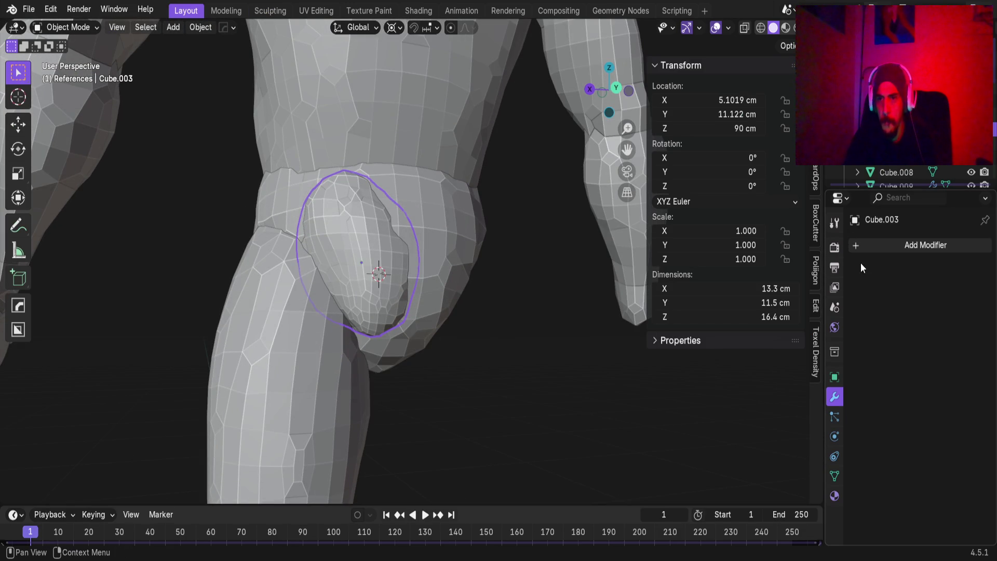
# Add a Mirror modifier to the hip bulge with the body Cube as Mirror Object.
pyautogui.click(860, 248)
pyautogui.moveTo(827, 255)
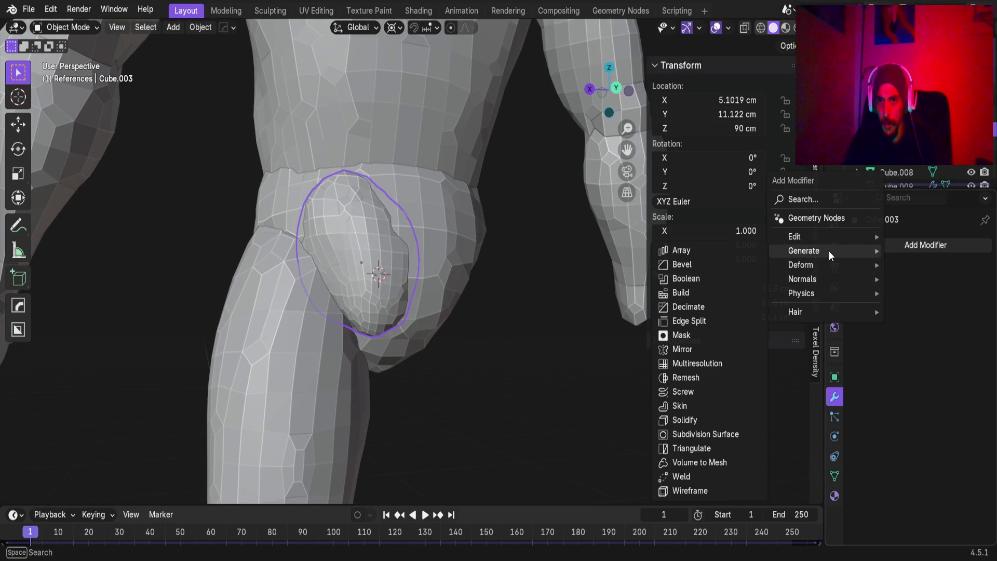
pyautogui.click(703, 350)
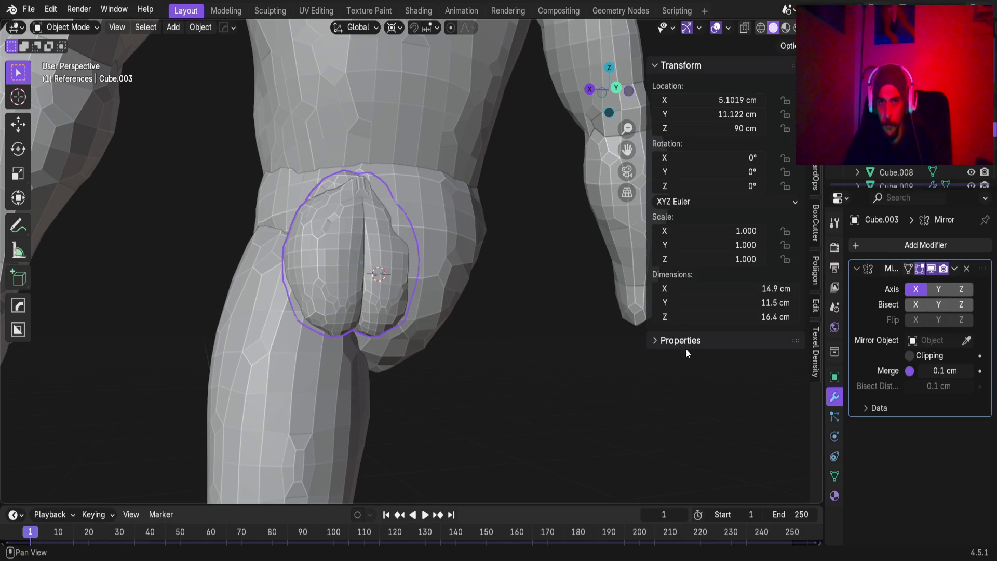
pyautogui.scroll(-5, 473, 207)
pyautogui.moveTo(473, 207); pyautogui.dragTo(395, 193, button='middle')
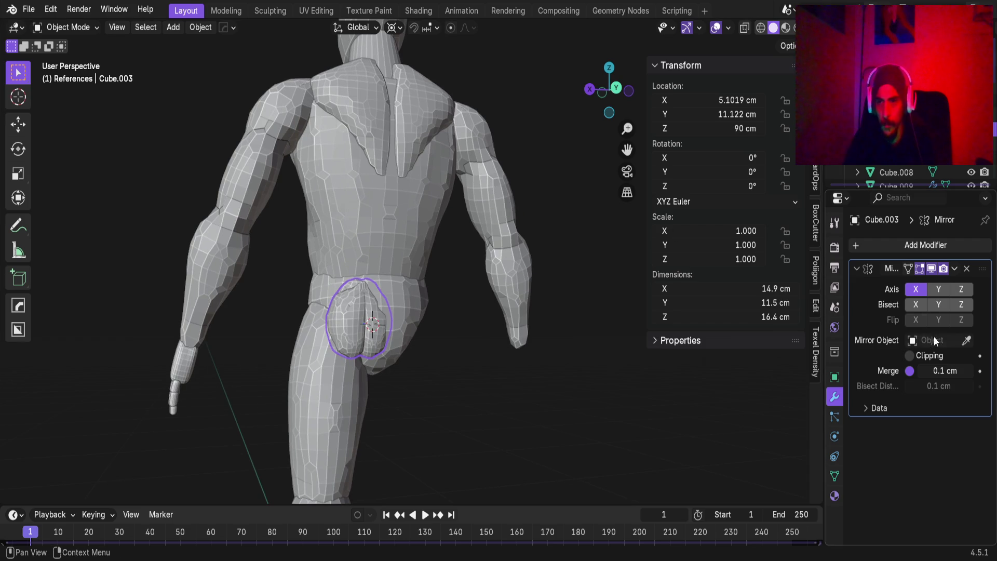
pyautogui.click(389, 224)
pyautogui.moveTo(390, 223)
pyautogui.mouseDown(button='middle')
pyautogui.moveTo(382, 273)
pyautogui.moveTo(394, 311)
pyautogui.moveTo(431, 217)
pyautogui.moveTo(409, 257)
pyautogui.moveTo(443, 351)
pyautogui.moveTo(378, 372)
pyautogui.moveTo(404, 260)
pyautogui.moveTo(387, 300)
pyautogui.moveTo(372, 194)
pyautogui.moveTo(404, 128)
pyautogui.moveTo(363, 217)
pyautogui.moveTo(263, 231)
pyautogui.moveTo(333, 227)
pyautogui.moveTo(413, 269)
pyautogui.moveTo(406, 323)
pyautogui.mouseUp(button='middle')
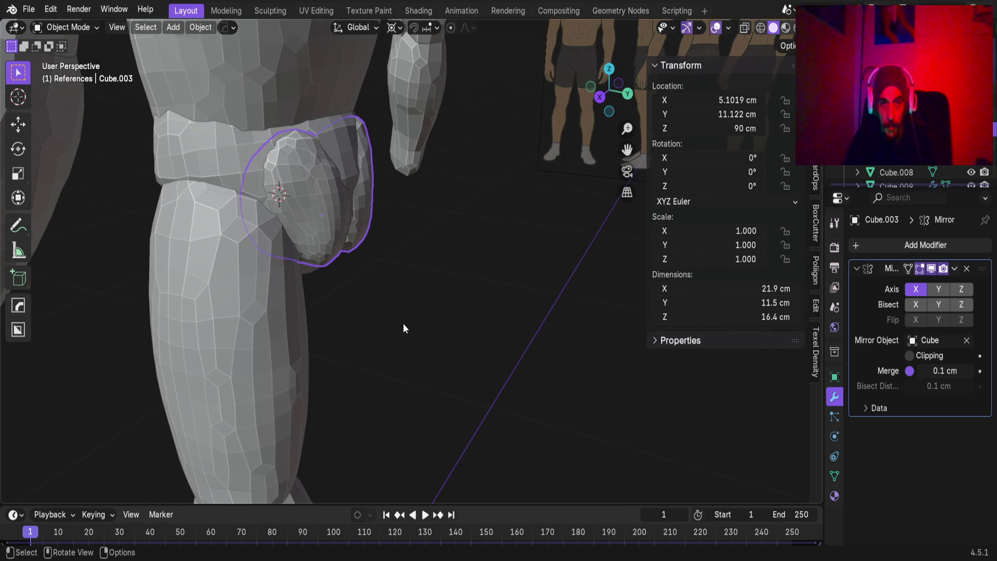
# Deselect the bulge and inspect the two mirrored hip lobes from a three-quarter view.
pyautogui.click(400, 321)
pyautogui.moveTo(381, 273)
pyautogui.mouseDown(button='middle')
pyautogui.moveTo(278, 257)
pyautogui.moveTo(389, 212)
pyautogui.moveTo(506, 214)
pyautogui.moveTo(482, 155)
pyautogui.moveTo(406, 191)
pyautogui.moveTo(474, 285)
pyautogui.moveTo(585, 358)
pyautogui.moveTo(392, 265)
pyautogui.moveTo(398, 238)
pyautogui.moveTo(368, 290)
pyautogui.moveTo(340, 275)
pyautogui.moveTo(248, 310)
pyautogui.mouseUp(button='middle')
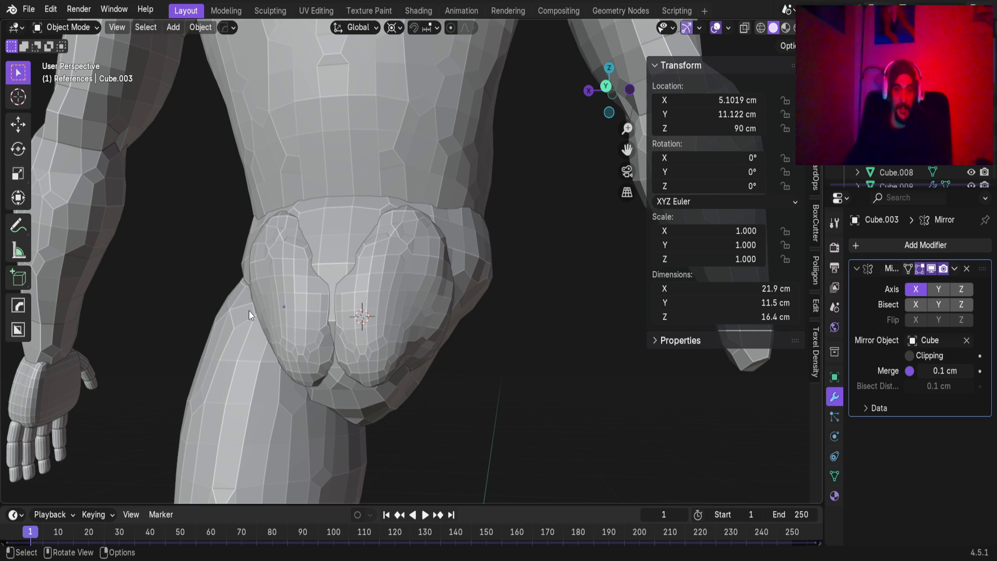
pyautogui.scroll(2, 298, 329)
pyautogui.moveTo(298, 329)
pyautogui.keyDown('shift'); pyautogui.mouseDown(button='middle')
pyautogui.moveTo(377, 267)
pyautogui.moveTo(379, 304)
pyautogui.moveTo(380, 272)
pyautogui.moveTo(459, 229)
pyautogui.moveTo(278, 312)
pyautogui.mouseUp(button='middle'); pyautogui.keyUp('shift')
pyautogui.moveTo(313, 248)
pyautogui.mouseDown(button='middle')
pyautogui.moveTo(400, 235)
pyautogui.moveTo(361, 249)
pyautogui.mouseUp(button='middle')
# Select the body mesh Cube.034 and switch it to the Sculpting workspace.
pyautogui.click(312, 278)
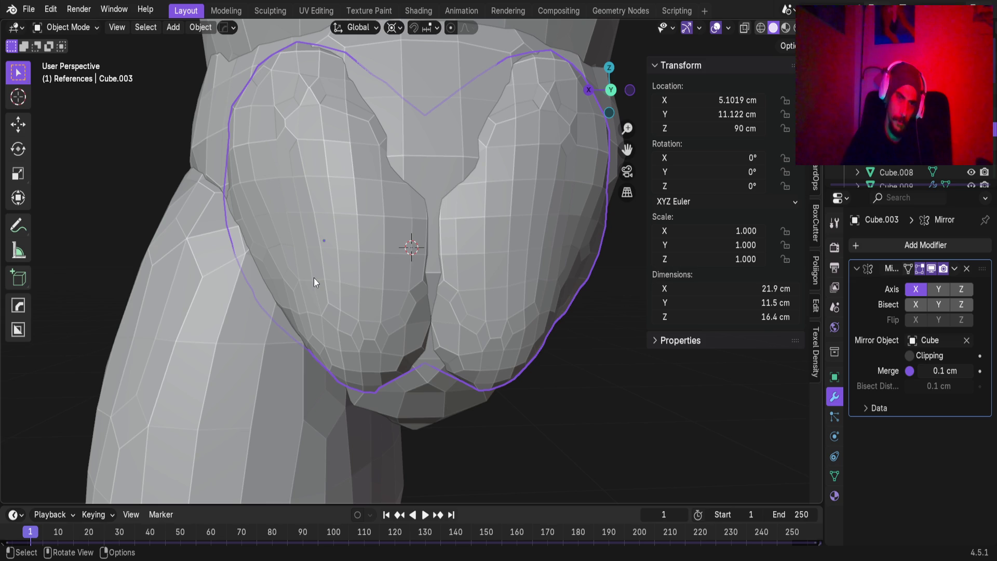
pyautogui.click(270, 11)
pyautogui.moveTo(291, 277)
pyautogui.mouseDown(button='middle')
pyautogui.moveTo(389, 269)
pyautogui.moveTo(383, 310)
pyautogui.moveTo(379, 289)
pyautogui.mouseUp(button='middle')
# Nudge the torso edge beside the arm with Elastic Grab.
pyautogui.scroll(3, 378, 289)
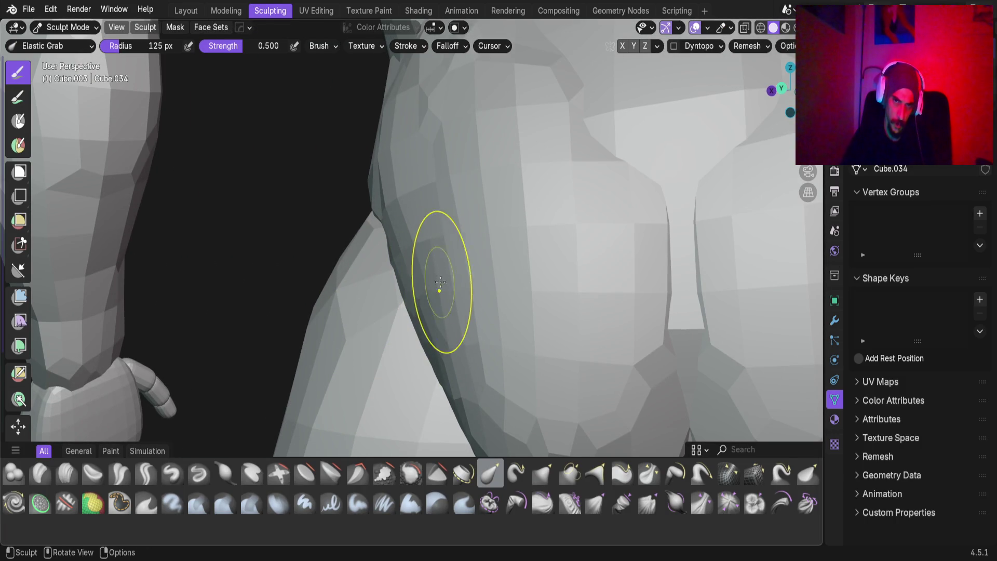
pyautogui.moveTo(433, 332)
pyautogui.mouseDown(button='middle')
pyautogui.moveTo(439, 351)
pyautogui.moveTo(472, 289)
pyautogui.moveTo(461, 247)
pyautogui.mouseUp(button='middle')
pyautogui.scroll(-1, 462, 247)
pyautogui.moveTo(445, 327)
pyautogui.mouseDown(button='middle')
pyautogui.moveTo(357, 407)
pyautogui.moveTo(457, 334)
pyautogui.mouseUp(button='middle')
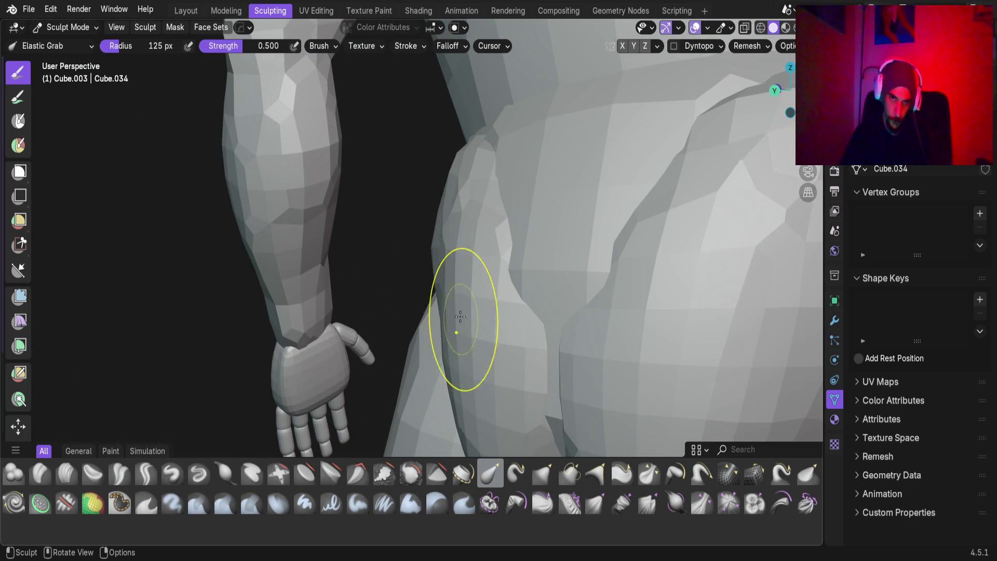
pyautogui.moveTo(445, 256); pyautogui.dragTo(427, 256, button='middle')
pyautogui.moveTo(426, 255); pyautogui.dragTo(433, 267)
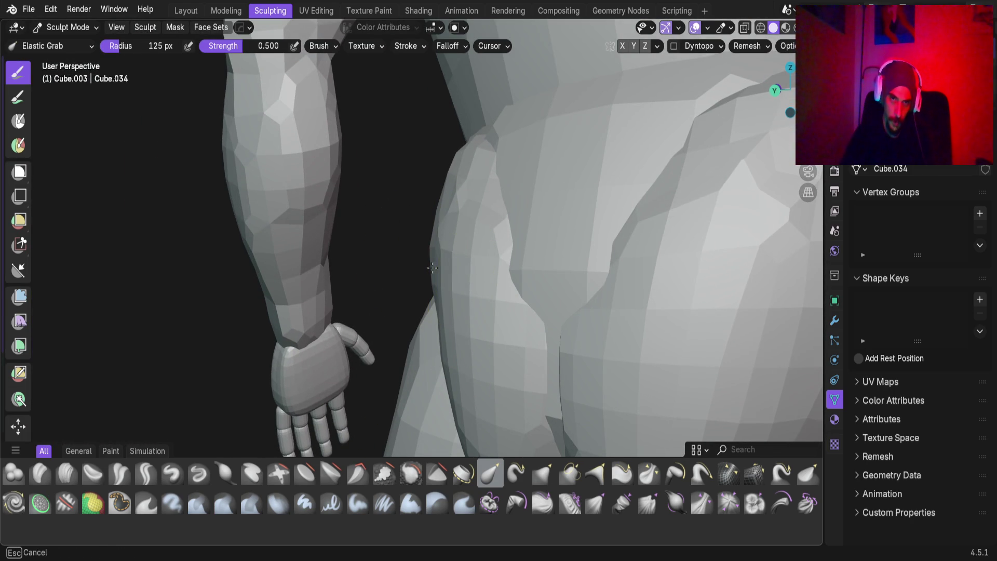
pyautogui.moveTo(422, 268)
pyautogui.mouseDown(button='middle')
pyautogui.moveTo(474, 334)
pyautogui.moveTo(541, 322)
pyautogui.moveTo(508, 283)
pyautogui.moveTo(459, 258)
pyautogui.mouseUp(button='middle')
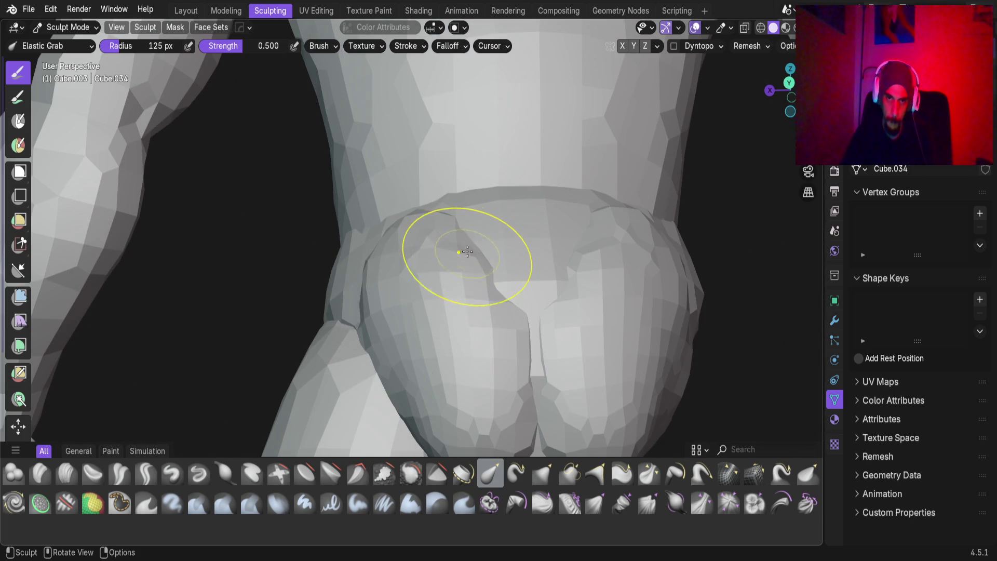
# Pull the crease between the lobes and reshape the top of the left lobe.
pyautogui.moveTo(499, 286); pyautogui.dragTo(501, 292)
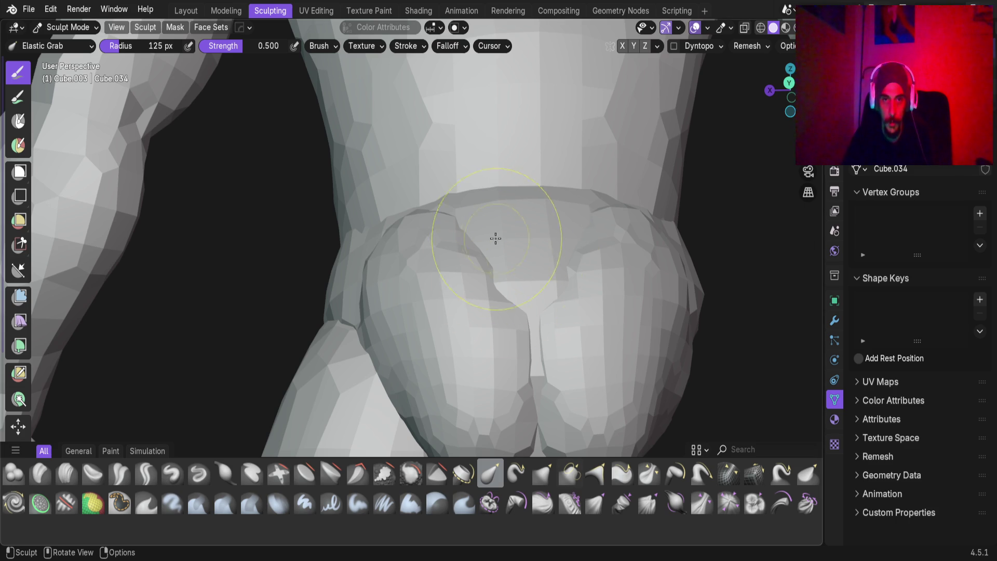
pyautogui.moveTo(485, 258); pyautogui.dragTo(419, 266, button='middle')
pyautogui.moveTo(416, 235); pyautogui.dragTo(470, 217)
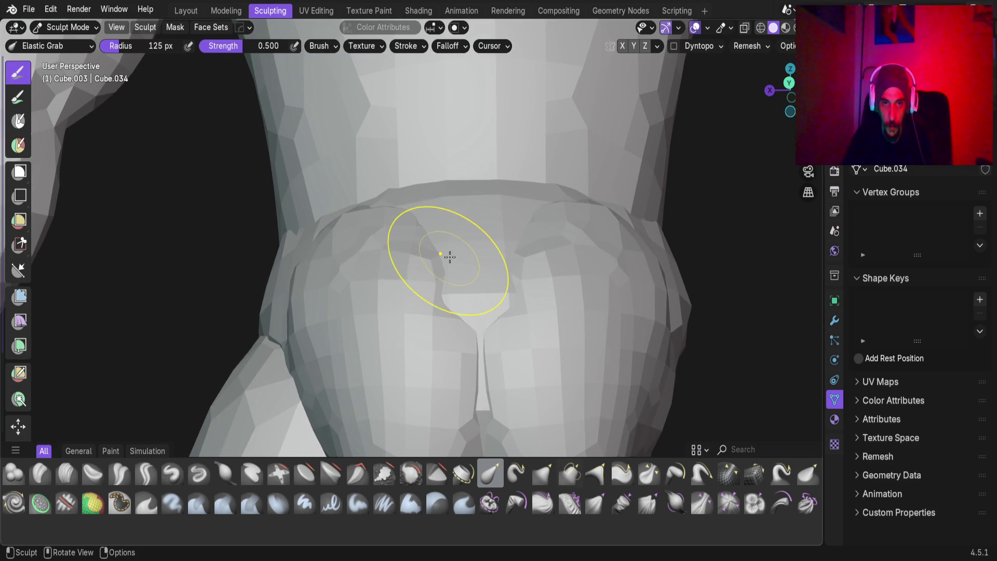
pyautogui.scroll(3, 450, 257)
pyautogui.moveTo(416, 260)
pyautogui.mouseDown()
pyautogui.moveTo(460, 224)
pyautogui.moveTo(456, 234)
pyautogui.mouseUp()
pyautogui.moveTo(437, 317); pyautogui.dragTo(445, 307)
pyautogui.scroll(1, 441, 309)
pyautogui.scroll(2, 453, 319)
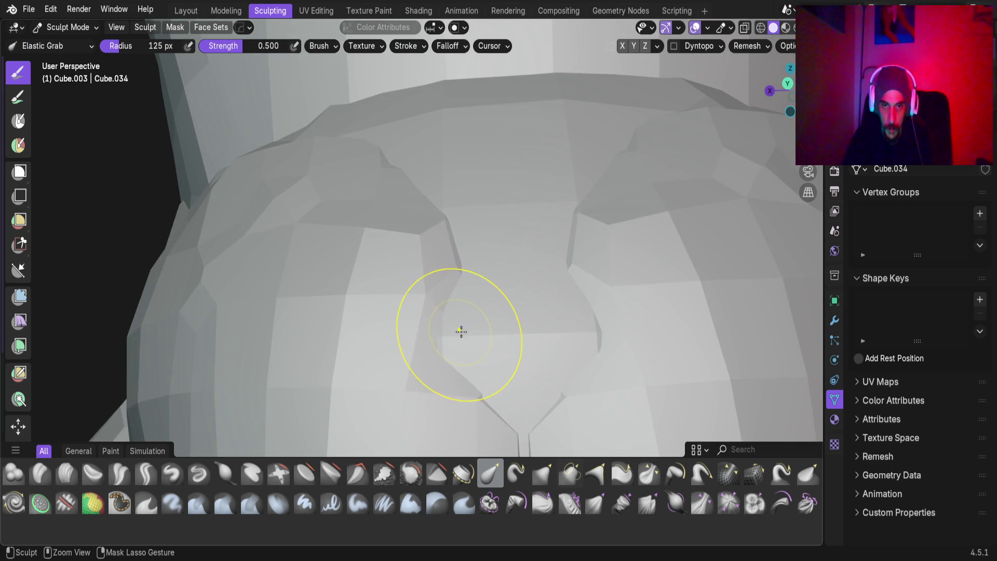
pyautogui.scroll(-2, 465, 331)
# Pull the groove's edges leftward and reshape the central groove and right ridge.
pyautogui.moveTo(443, 336)
pyautogui.mouseDown(button='middle')
pyautogui.moveTo(460, 367)
pyautogui.moveTo(358, 397)
pyautogui.mouseUp(button='middle')
pyautogui.moveTo(467, 329)
pyautogui.mouseDown()
pyautogui.moveTo(387, 338)
pyautogui.moveTo(408, 258)
pyautogui.mouseUp()
pyautogui.moveTo(408, 258); pyautogui.dragTo(499, 224, button='middle')
pyautogui.moveTo(549, 354); pyautogui.dragTo(551, 252, button='middle')
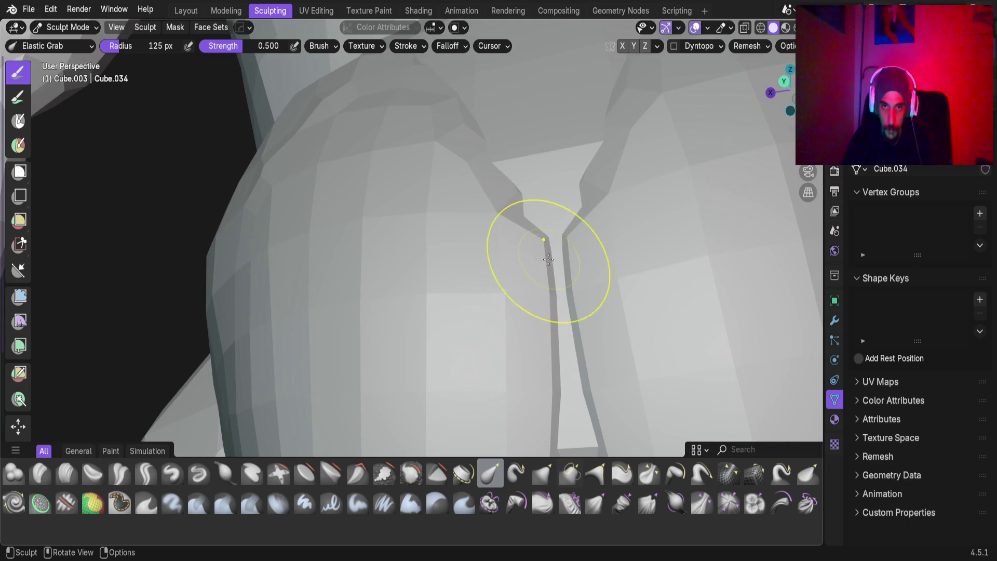
pyautogui.moveTo(531, 265); pyautogui.dragTo(487, 266)
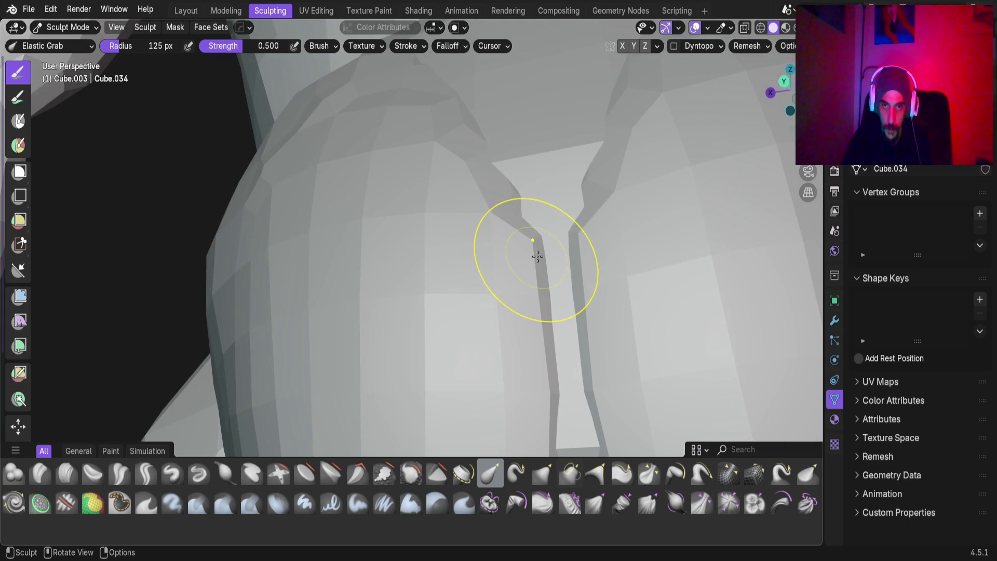
pyautogui.moveTo(544, 256); pyautogui.dragTo(511, 267)
pyautogui.moveTo(536, 296)
pyautogui.mouseDown(button='middle')
pyautogui.moveTo(469, 256)
pyautogui.moveTo(447, 329)
pyautogui.moveTo(488, 309)
pyautogui.moveTo(450, 231)
pyautogui.moveTo(447, 256)
pyautogui.moveTo(434, 242)
pyautogui.mouseUp(button='middle')
pyautogui.moveTo(434, 242)
pyautogui.mouseDown()
pyautogui.moveTo(606, 194)
pyautogui.moveTo(599, 167)
pyautogui.mouseUp()
pyautogui.moveTo(519, 290)
pyautogui.mouseDown()
pyautogui.moveTo(487, 317)
pyautogui.moveTo(563, 275)
pyautogui.moveTo(502, 249)
pyautogui.moveTo(531, 215)
pyautogui.mouseUp()
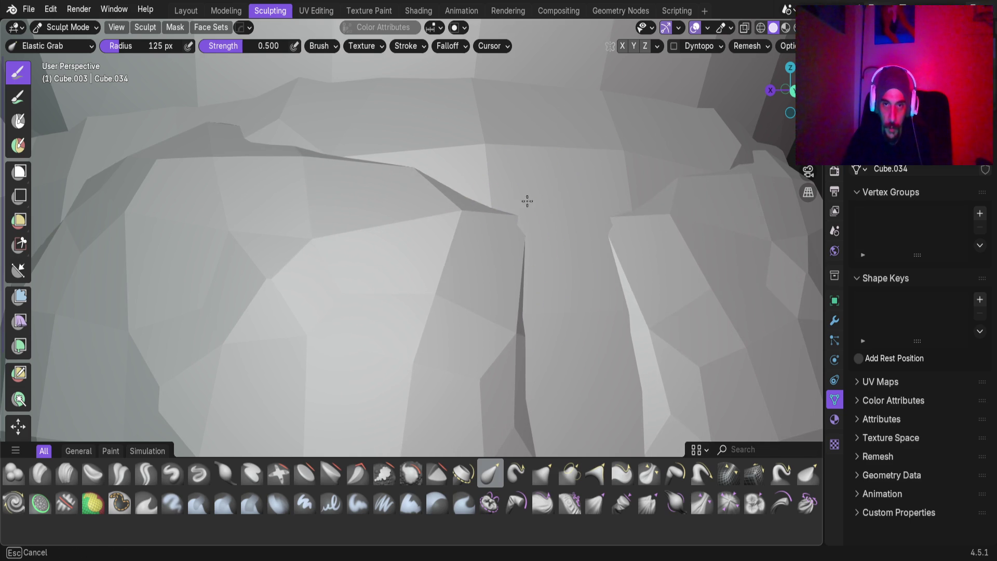
# Tweak the mesh beside the groove and along the side of the hip.
pyautogui.moveTo(534, 172); pyautogui.dragTo(536, 166)
pyautogui.moveTo(537, 167)
pyautogui.mouseDown(button='middle')
pyautogui.moveTo(429, 223)
pyautogui.moveTo(414, 267)
pyautogui.moveTo(527, 217)
pyautogui.mouseUp(button='middle')
pyautogui.moveTo(528, 217)
pyautogui.mouseDown()
pyautogui.moveTo(489, 181)
pyautogui.moveTo(485, 147)
pyautogui.moveTo(472, 148)
pyautogui.mouseUp()
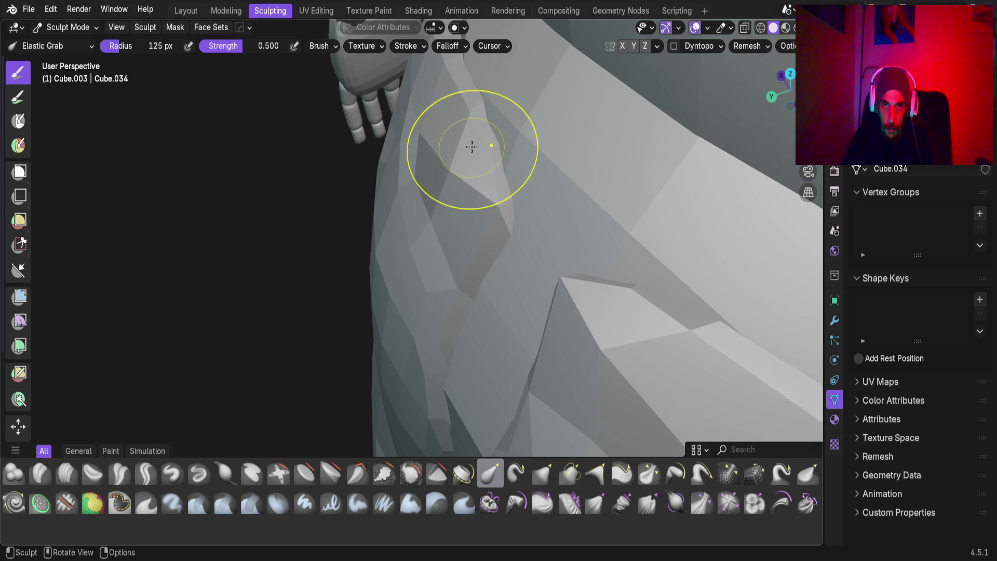
pyautogui.moveTo(441, 244)
pyautogui.mouseDown()
pyautogui.moveTo(423, 246)
pyautogui.moveTo(425, 259)
pyautogui.mouseUp()
pyautogui.moveTo(421, 256)
pyautogui.mouseDown(button='middle')
pyautogui.moveTo(470, 236)
pyautogui.moveTo(416, 264)
pyautogui.moveTo(454, 248)
pyautogui.moveTo(377, 310)
pyautogui.mouseUp(button='middle')
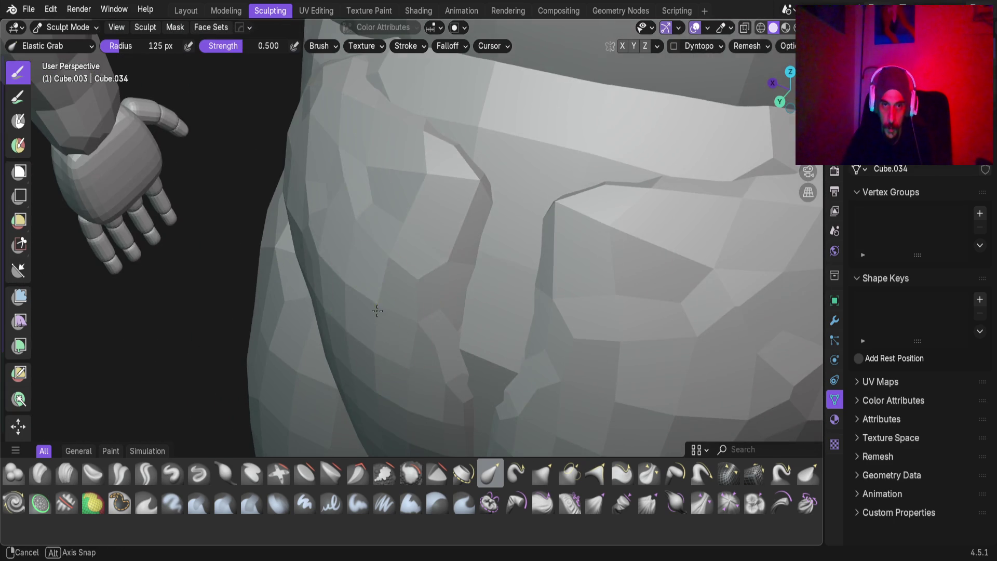
pyautogui.moveTo(369, 202)
pyautogui.mouseDown(button='middle')
pyautogui.moveTo(313, 155)
pyautogui.moveTo(329, 145)
pyautogui.moveTo(373, 192)
pyautogui.moveTo(367, 206)
pyautogui.moveTo(384, 249)
pyautogui.moveTo(430, 285)
pyautogui.moveTo(419, 223)
pyautogui.moveTo(434, 250)
pyautogui.moveTo(468, 244)
pyautogui.moveTo(423, 221)
pyautogui.moveTo(438, 266)
pyautogui.moveTo(394, 281)
pyautogui.moveTo(416, 311)
pyautogui.moveTo(352, 294)
pyautogui.moveTo(402, 288)
pyautogui.moveTo(269, 260)
pyautogui.moveTo(270, 216)
pyautogui.moveTo(334, 245)
pyautogui.moveTo(525, 236)
pyautogui.moveTo(492, 304)
pyautogui.moveTo(498, 338)
pyautogui.moveTo(565, 385)
pyautogui.moveTo(402, 314)
pyautogui.moveTo(468, 358)
pyautogui.moveTo(207, 320)
pyautogui.moveTo(403, 324)
pyautogui.moveTo(445, 309)
pyautogui.moveTo(425, 332)
pyautogui.moveTo(456, 289)
pyautogui.moveTo(399, 353)
pyautogui.moveTo(452, 351)
pyautogui.moveTo(465, 367)
pyautogui.moveTo(462, 336)
pyautogui.moveTo(487, 286)
pyautogui.mouseUp(button='middle')
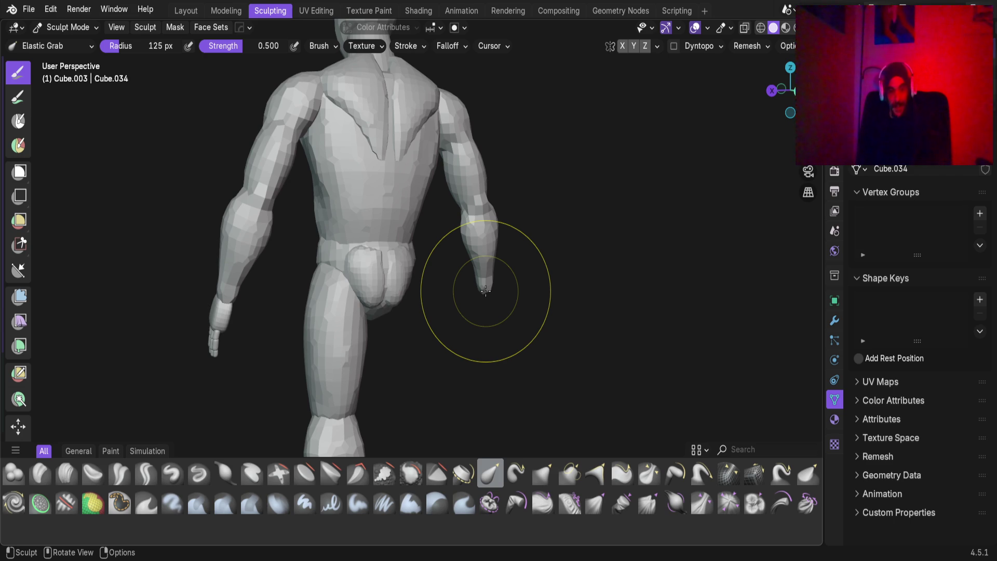
# Round out the buttock and reshape the front bulge's crease and lower lobe with Elastic Grab.
pyautogui.moveTo(306, 216)
pyautogui.mouseDown(button='middle')
pyautogui.moveTo(400, 300)
pyautogui.moveTo(303, 246)
pyautogui.moveTo(363, 270)
pyautogui.moveTo(414, 308)
pyautogui.moveTo(389, 268)
pyautogui.moveTo(405, 379)
pyautogui.moveTo(426, 234)
pyautogui.moveTo(384, 280)
pyautogui.moveTo(369, 162)
pyautogui.moveTo(423, 278)
pyautogui.moveTo(478, 285)
pyautogui.moveTo(394, 275)
pyautogui.moveTo(410, 291)
pyautogui.moveTo(416, 281)
pyautogui.mouseUp(button='middle')
pyautogui.moveTo(416, 281)
pyautogui.mouseDown()
pyautogui.moveTo(468, 256)
pyautogui.moveTo(456, 229)
pyautogui.moveTo(420, 222)
pyautogui.mouseUp()
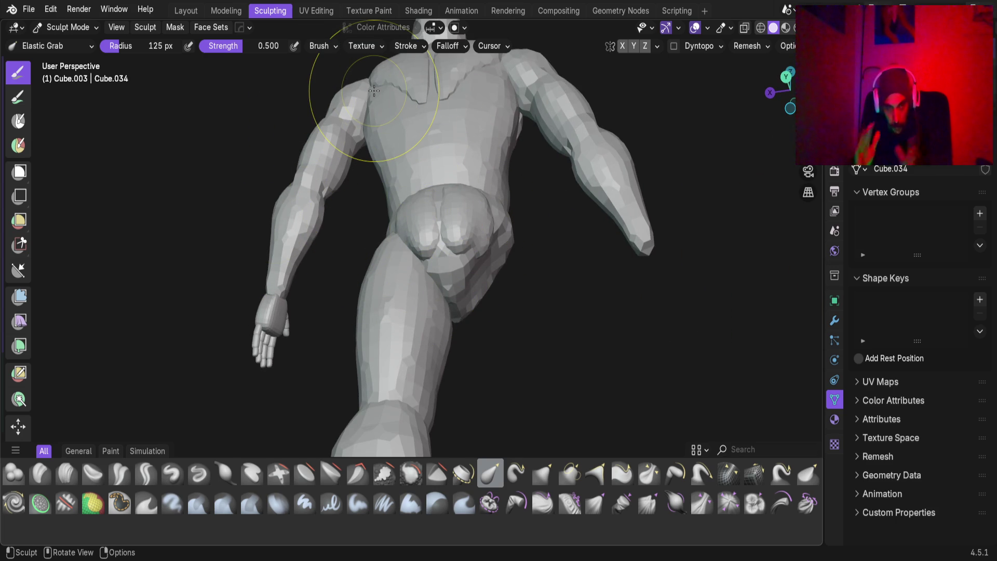
pyautogui.moveTo(374, 91)
pyautogui.mouseDown(button='middle')
pyautogui.moveTo(323, 211)
pyautogui.moveTo(357, 327)
pyautogui.moveTo(447, 324)
pyautogui.moveTo(345, 256)
pyautogui.mouseUp(button='middle')
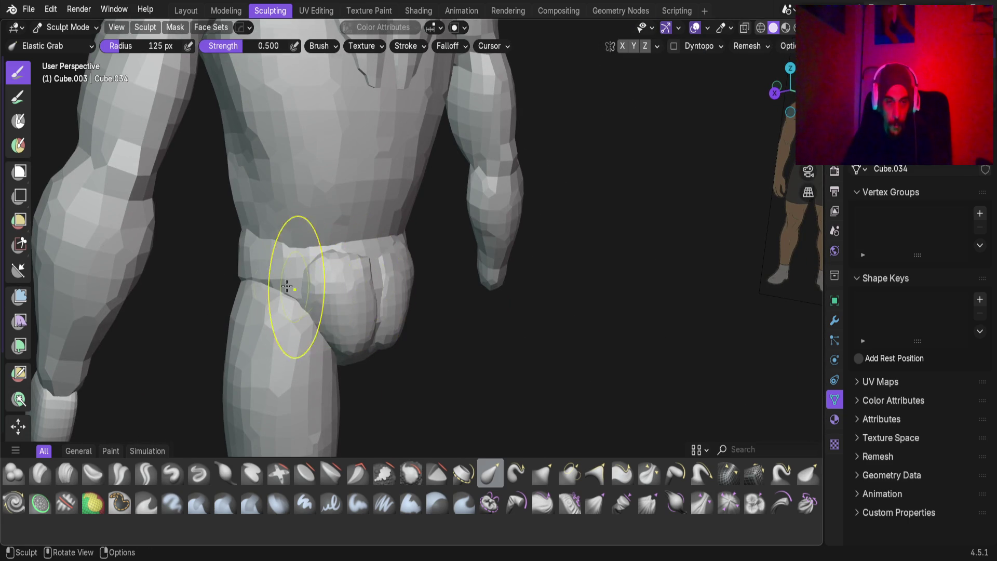
pyautogui.moveTo(372, 379)
pyautogui.mouseDown()
pyautogui.moveTo(345, 344)
pyautogui.moveTo(363, 374)
pyautogui.moveTo(373, 362)
pyautogui.moveTo(367, 377)
pyautogui.moveTo(349, 356)
pyautogui.mouseUp()
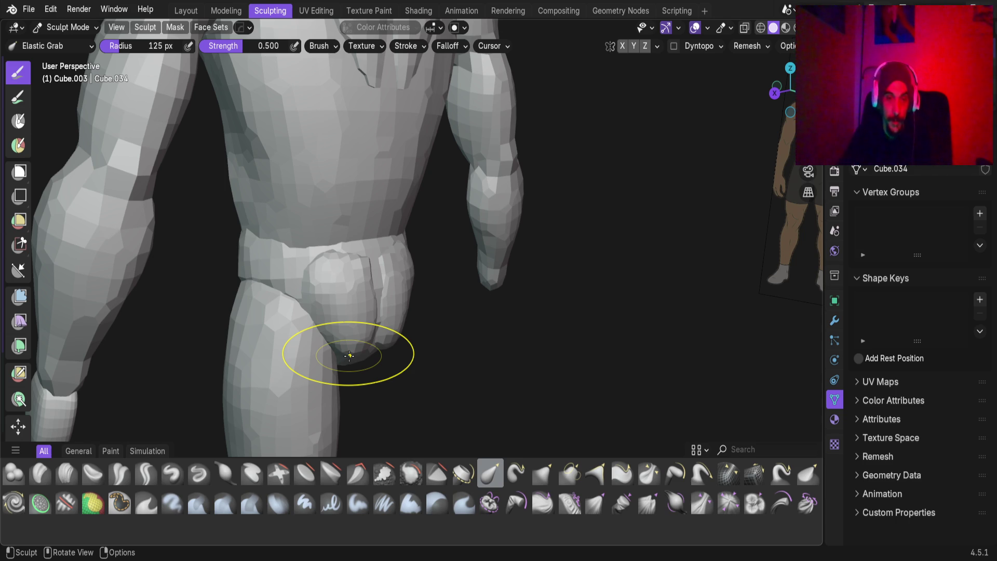
pyautogui.scroll(-5, 407, 363)
pyautogui.moveTo(407, 363)
pyautogui.mouseDown(button='middle')
pyautogui.moveTo(423, 256)
pyautogui.moveTo(487, 285)
pyautogui.moveTo(437, 297)
pyautogui.moveTo(494, 322)
pyautogui.moveTo(255, 13)
pyautogui.mouseUp(button='middle')
pyautogui.scroll(5, 455, 267)
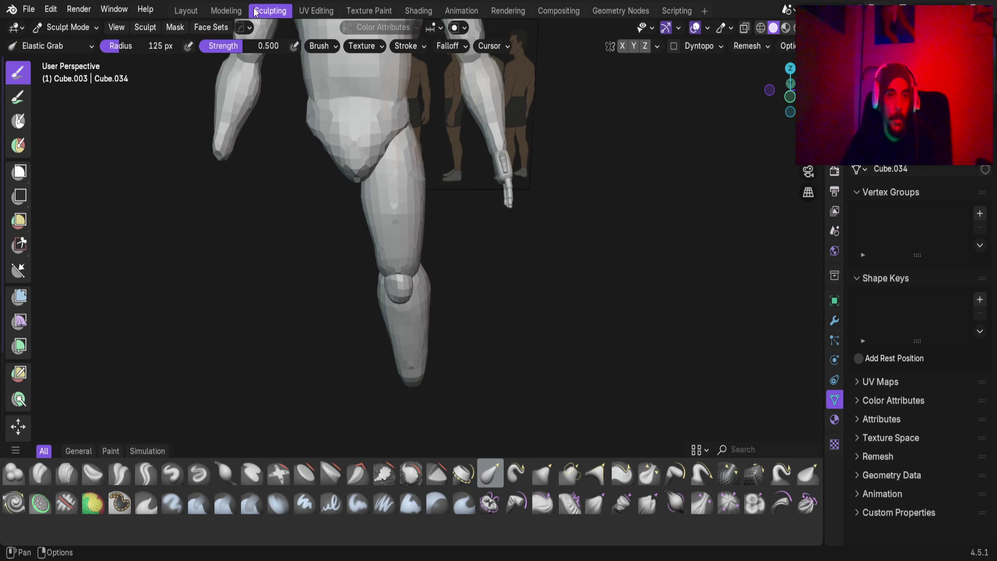
# Join the thigh, knee and shin blocks into one leg object with Ctrl+J.
pyautogui.click(196, 11)
pyautogui.scroll(-6, 464, 336)
pyautogui.moveTo(459, 397)
pyautogui.mouseDown(button='middle')
pyautogui.moveTo(538, 346)
pyautogui.moveTo(373, 298)
pyautogui.moveTo(406, 309)
pyautogui.moveTo(408, 344)
pyautogui.moveTo(364, 334)
pyautogui.mouseUp(button='middle')
pyautogui.click(372, 335)
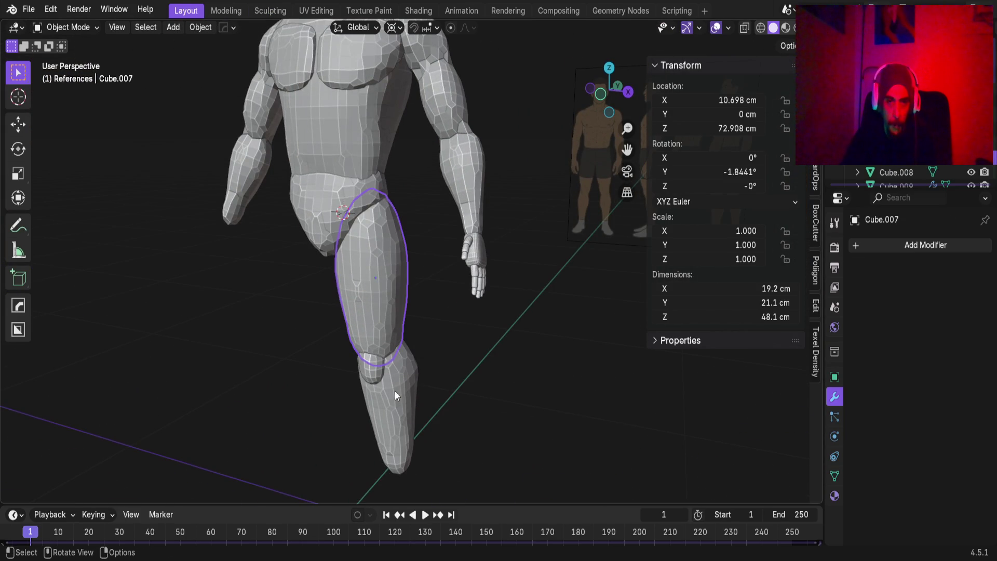
pyautogui.keyDown('shift'); pyautogui.click(371, 378); pyautogui.keyUp('shift')
pyautogui.keyDown('shift'); pyautogui.click(397, 406); pyautogui.keyUp('shift')
pyautogui.moveTo(397, 406); pyautogui.dragTo(394, 328, button='middle')
pyautogui.hotkey('ctrl', 'j')
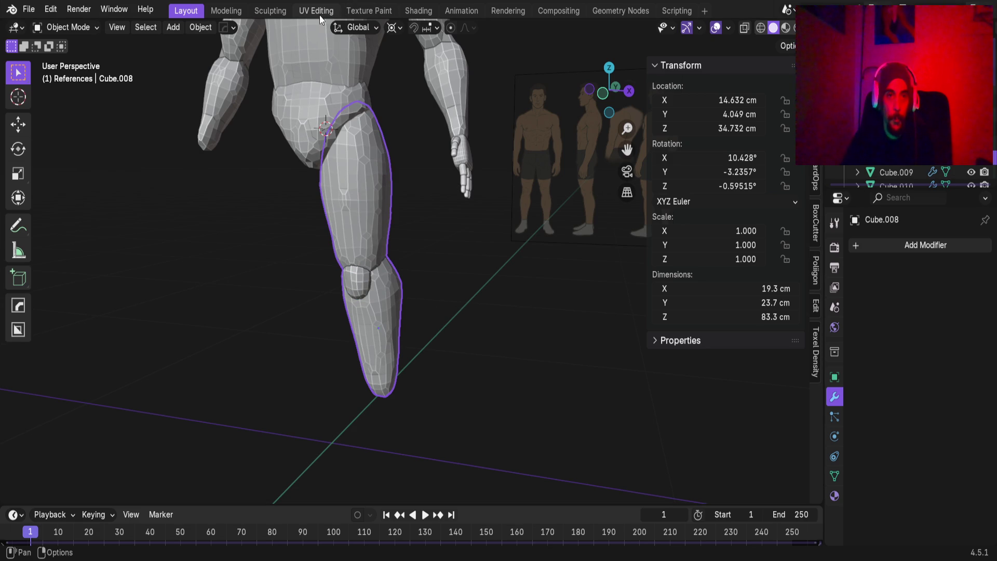
# Flatten the bulging kneecap of Cube.001 with Elastic Grab in Sculpting.
pyautogui.click(258, 12)
pyautogui.moveTo(390, 296)
pyautogui.mouseDown(button='middle')
pyautogui.moveTo(419, 307)
pyautogui.moveTo(409, 289)
pyautogui.mouseUp(button='middle')
pyautogui.moveTo(409, 289)
pyautogui.mouseDown()
pyautogui.moveTo(407, 311)
pyautogui.moveTo(416, 312)
pyautogui.mouseUp()
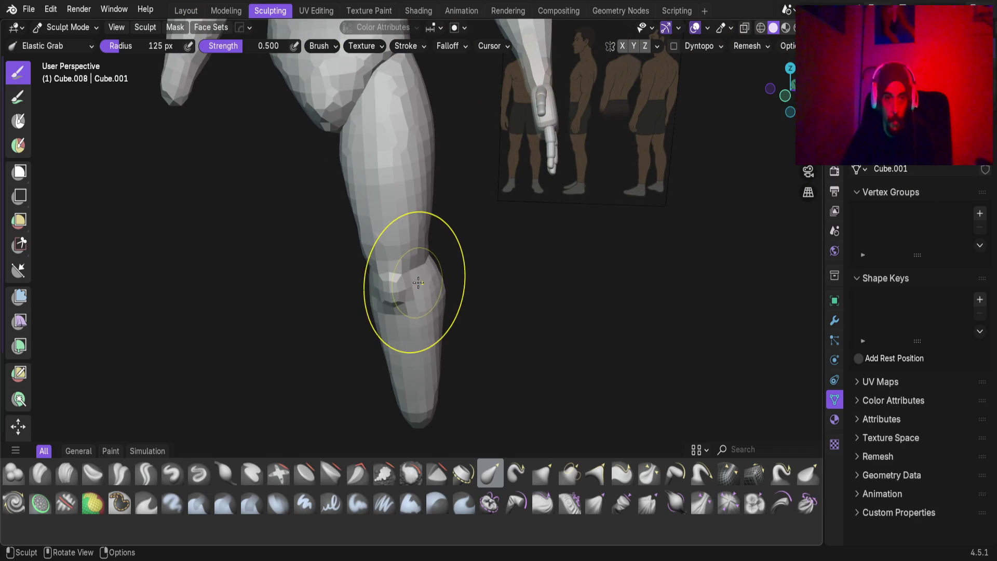
# Inspect the sculpted leg from several angles, then return to Object Mode in Layout.
pyautogui.moveTo(516, 327)
pyautogui.mouseDown(button='middle')
pyautogui.moveTo(468, 305)
pyautogui.moveTo(581, 314)
pyautogui.moveTo(431, 300)
pyautogui.moveTo(345, 304)
pyautogui.moveTo(616, 322)
pyautogui.moveTo(685, 308)
pyautogui.moveTo(550, 298)
pyautogui.moveTo(503, 318)
pyautogui.moveTo(572, 310)
pyautogui.moveTo(516, 327)
pyautogui.moveTo(140, 295)
pyautogui.moveTo(507, 305)
pyautogui.moveTo(396, 300)
pyautogui.moveTo(415, 290)
pyautogui.moveTo(445, 330)
pyautogui.moveTo(402, 253)
pyautogui.mouseUp(button='middle')
pyautogui.scroll(2, 384, 253)
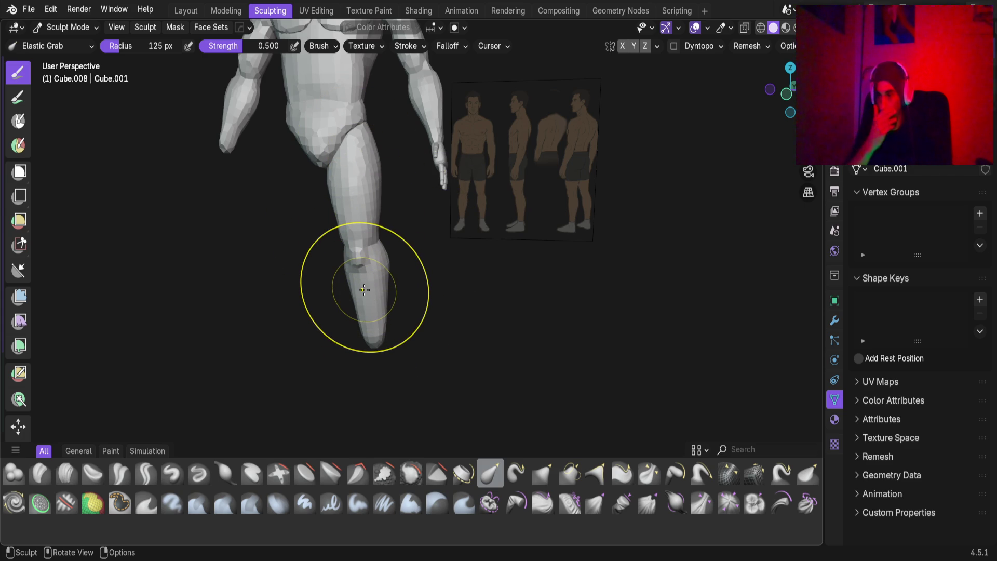
pyautogui.scroll(2, 402, 225)
pyautogui.moveTo(315, 216)
pyautogui.mouseDown(button='middle')
pyautogui.moveTo(412, 292)
pyautogui.moveTo(481, 256)
pyautogui.moveTo(345, 267)
pyautogui.moveTo(382, 268)
pyautogui.moveTo(431, 240)
pyautogui.moveTo(429, 283)
pyautogui.moveTo(494, 276)
pyautogui.moveTo(483, 341)
pyautogui.moveTo(318, 323)
pyautogui.moveTo(411, 295)
pyautogui.mouseUp(button='middle')
pyautogui.moveTo(500, 345)
pyautogui.mouseDown(button='middle')
pyautogui.moveTo(405, 347)
pyautogui.moveTo(559, 312)
pyautogui.moveTo(350, 247)
pyautogui.moveTo(253, 279)
pyautogui.moveTo(318, 347)
pyautogui.moveTo(338, 333)
pyautogui.moveTo(367, 262)
pyautogui.moveTo(256, 270)
pyautogui.moveTo(439, 196)
pyautogui.moveTo(396, 339)
pyautogui.moveTo(374, 332)
pyautogui.moveTo(345, 367)
pyautogui.moveTo(378, 178)
pyautogui.moveTo(269, 203)
pyautogui.moveTo(443, 249)
pyautogui.moveTo(375, 209)
pyautogui.moveTo(285, 251)
pyautogui.moveTo(229, 194)
pyautogui.moveTo(267, 147)
pyautogui.mouseUp(button='middle')
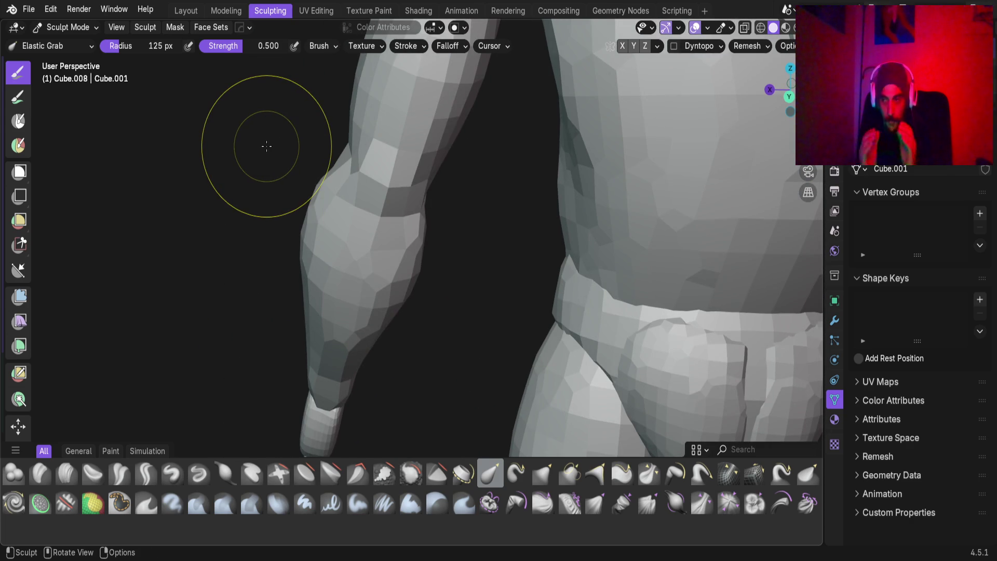
pyautogui.scroll(-8, 379, 234)
pyautogui.moveTo(378, 234)
pyautogui.mouseDown(button='middle')
pyautogui.moveTo(367, 300)
pyautogui.moveTo(406, 347)
pyautogui.moveTo(418, 396)
pyautogui.moveTo(494, 256)
pyautogui.mouseUp(button='middle')
pyautogui.click(179, 10)
pyautogui.click(405, 286)
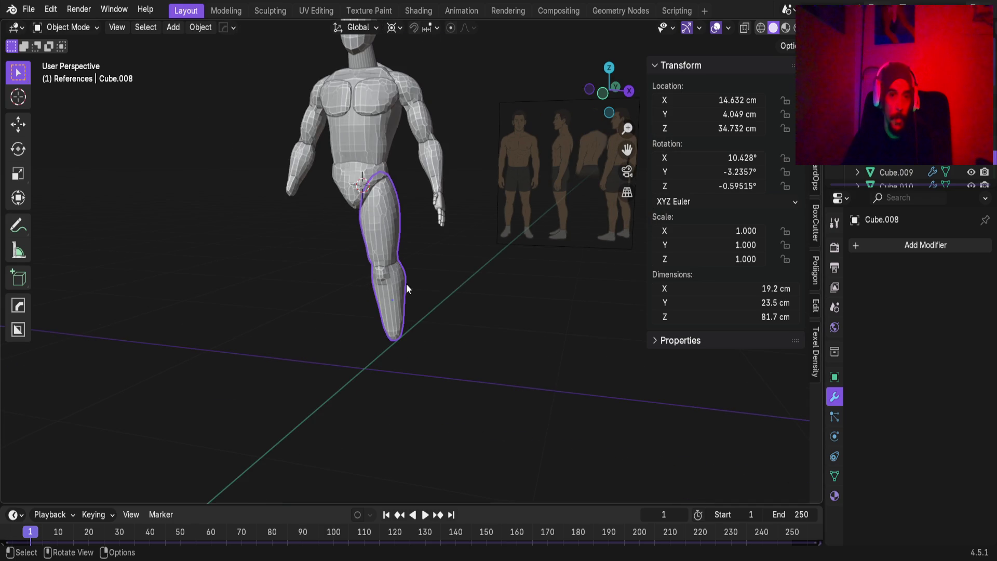
# Give the leg a Mirror modifier with the torso Cube as Mirror Object.
pyautogui.click(378, 247)
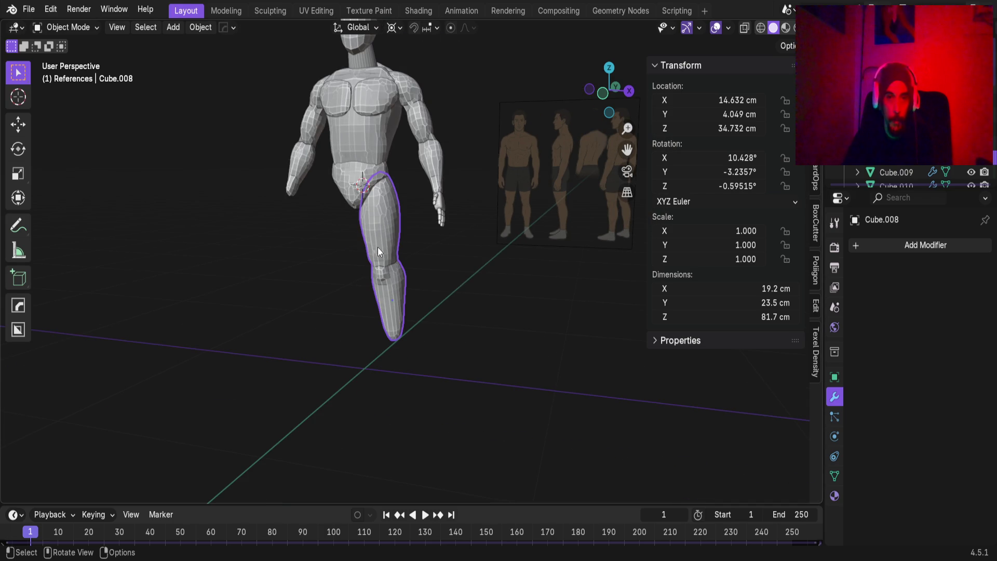
pyautogui.click(858, 248)
pyautogui.moveTo(835, 254)
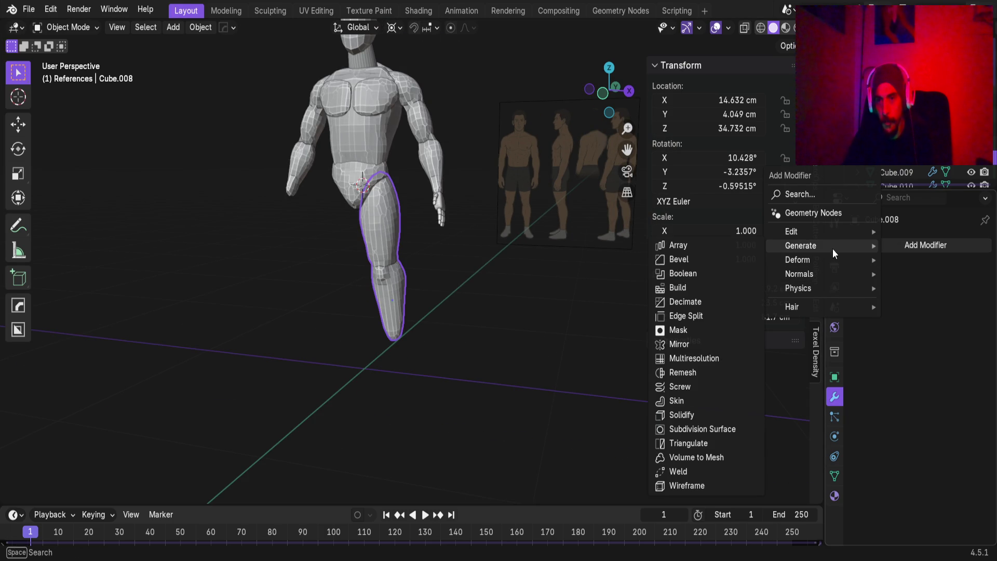
pyautogui.click(691, 345)
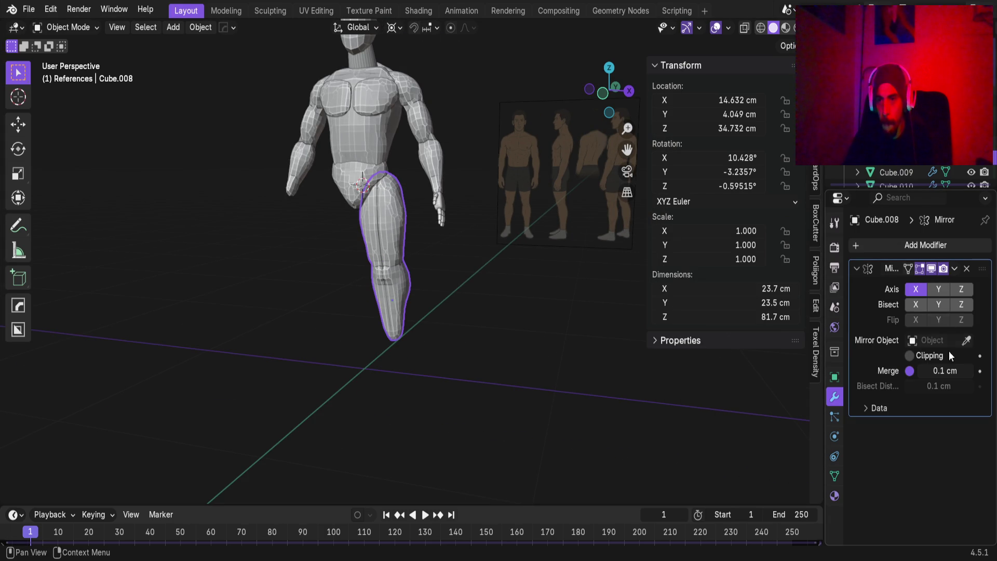
pyautogui.click(355, 136)
pyautogui.moveTo(460, 289)
pyautogui.mouseDown(button='middle')
pyautogui.moveTo(395, 291)
pyautogui.moveTo(463, 282)
pyautogui.moveTo(474, 336)
pyautogui.moveTo(453, 325)
pyautogui.moveTo(450, 276)
pyautogui.mouseUp(button='middle')
pyautogui.scroll(3, 421, 294)
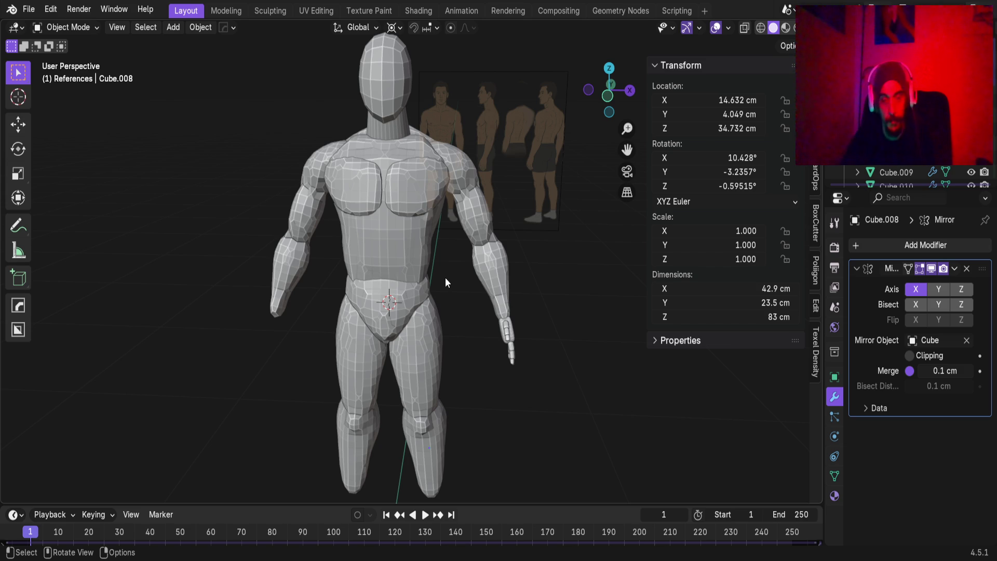
# Orbit, pan and zoom around the figure to inspect the mirrored legs.
pyautogui.moveTo(428, 276); pyautogui.dragTo(414, 244, button='middle')
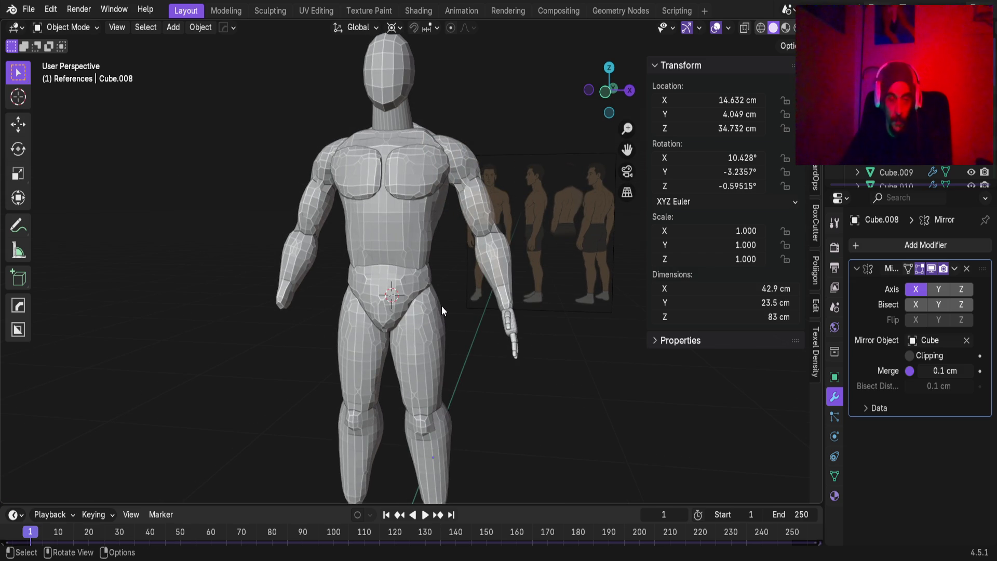
pyautogui.keyDown('shift'); pyautogui.moveTo(438, 301); pyautogui.dragTo(382, 329, button='middle'); pyautogui.keyUp('shift')
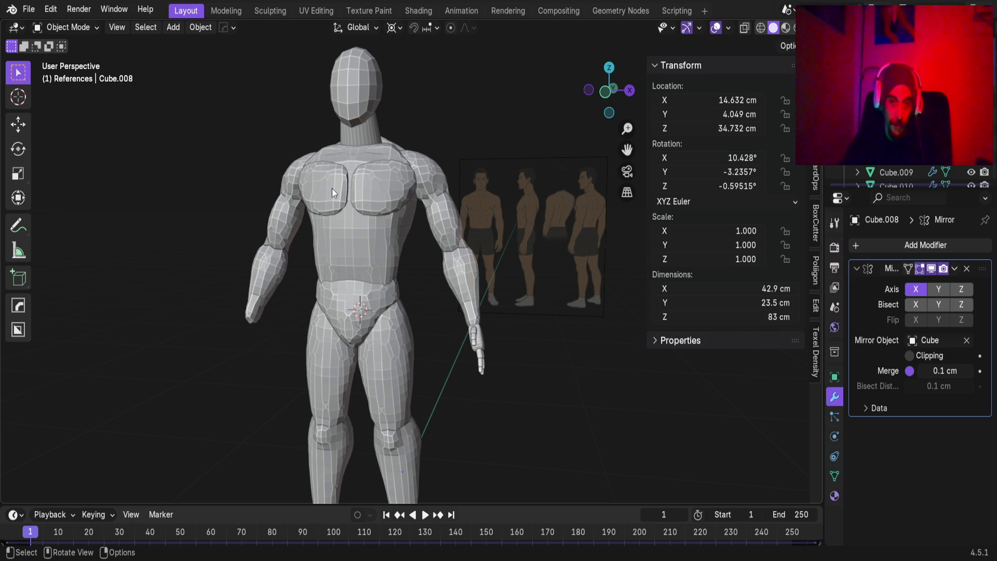
pyautogui.scroll(4, 322, 344)
pyautogui.scroll(-4, 429, 339)
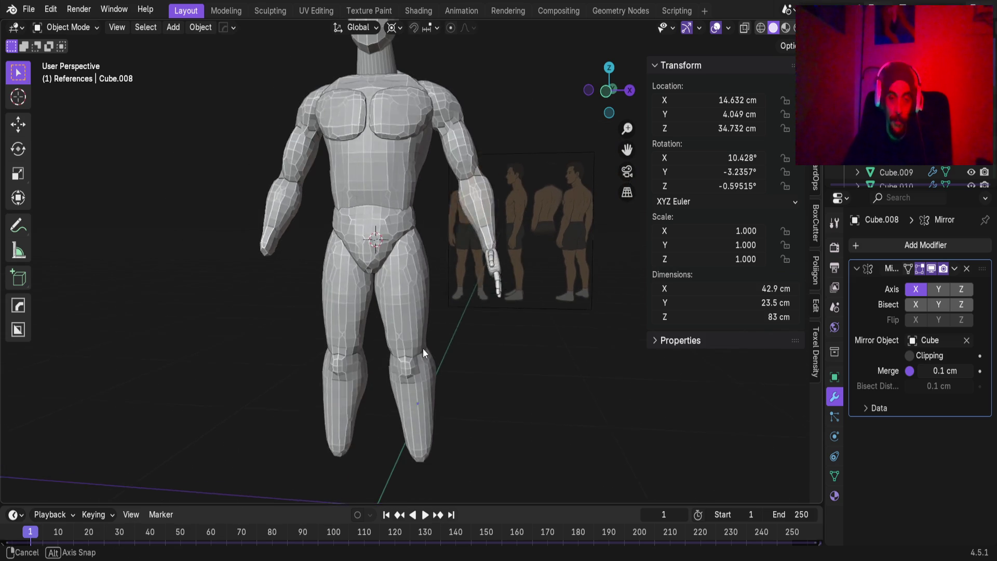
pyautogui.moveTo(423, 348); pyautogui.dragTo(370, 342, button='middle')
pyautogui.scroll(3, 435, 381)
pyautogui.scroll(-3, 431, 381)
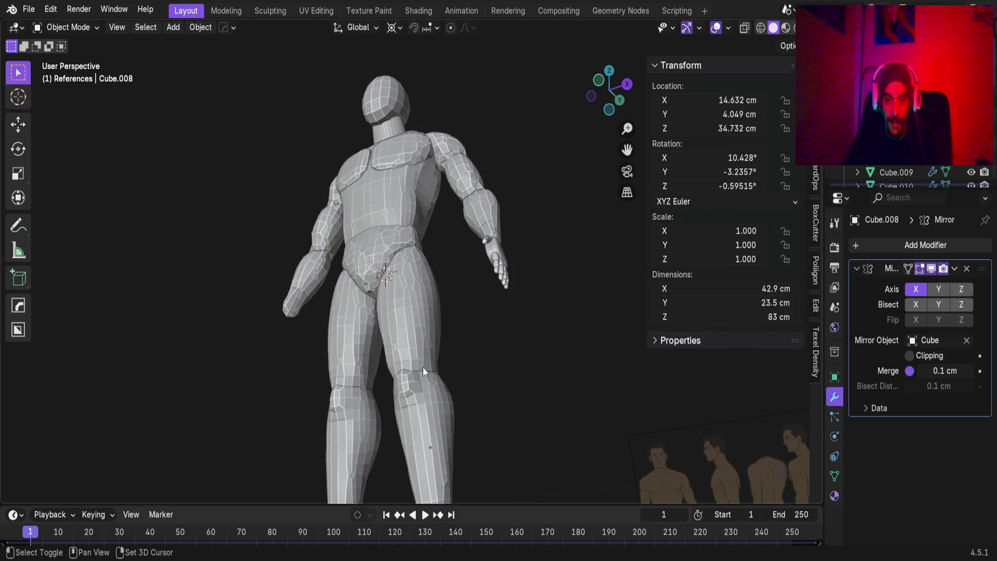
pyautogui.scroll(4, 424, 375)
pyautogui.moveTo(424, 375)
pyautogui.mouseDown(button='middle')
pyautogui.moveTo(441, 276)
pyautogui.moveTo(375, 347)
pyautogui.moveTo(432, 263)
pyautogui.moveTo(566, 322)
pyautogui.mouseUp(button='middle')
pyautogui.scroll(-3, 565, 322)
pyautogui.moveTo(409, 288); pyautogui.dragTo(406, 219, button='middle')
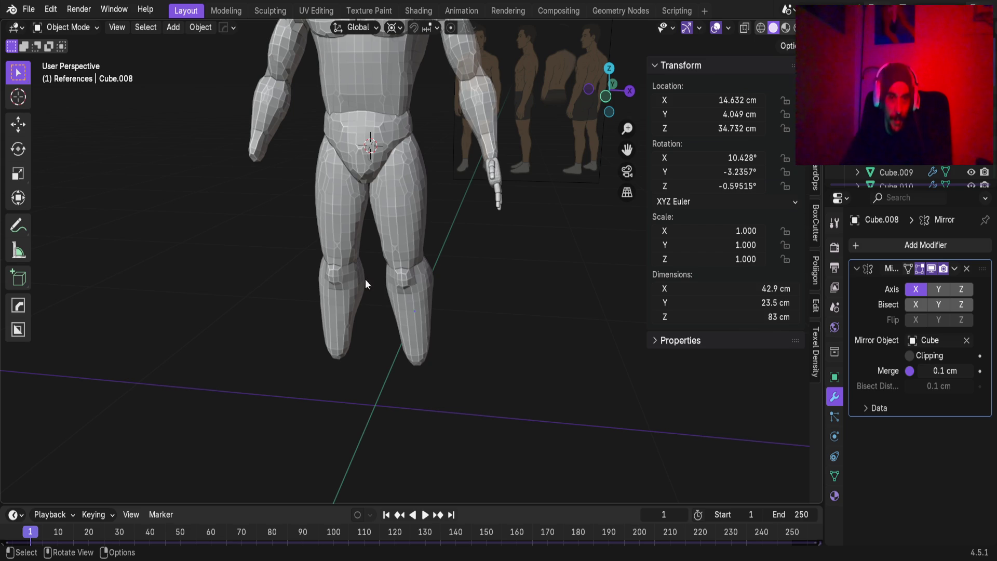
pyautogui.scroll(-3, 432, 226)
pyautogui.moveTo(413, 335)
pyautogui.mouseDown(button='middle')
pyautogui.moveTo(370, 390)
pyautogui.moveTo(343, 325)
pyautogui.moveTo(378, 297)
pyautogui.moveTo(462, 300)
pyautogui.moveTo(438, 314)
pyautogui.moveTo(54, 346)
pyautogui.moveTo(322, 338)
pyautogui.mouseUp(button='middle')
pyautogui.scroll(-3, 342, 325)
pyautogui.scroll(3, 378, 297)
pyautogui.scroll(-3, 364, 332)
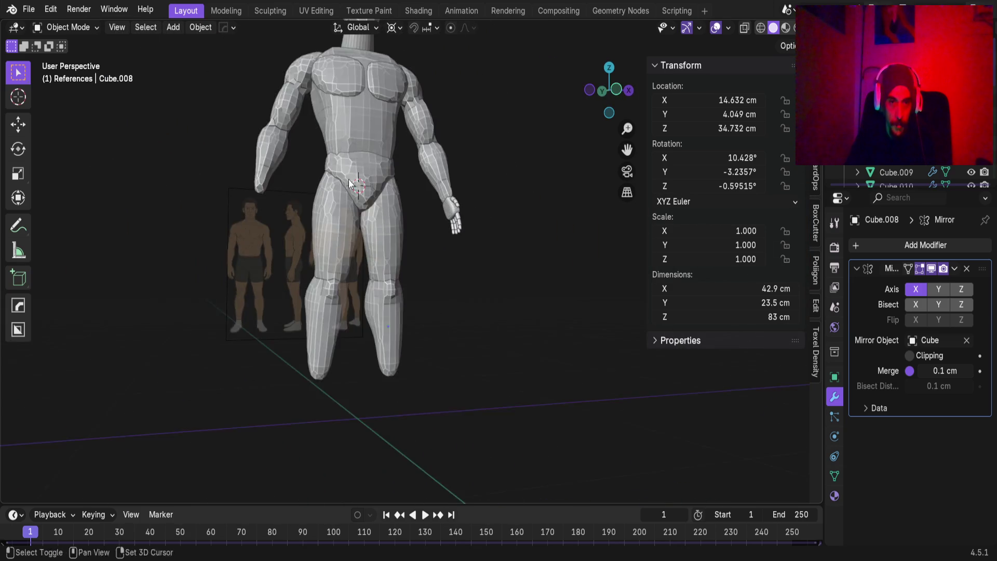
pyautogui.scroll(2, 394, 322)
pyautogui.scroll(2, 395, 326)
pyautogui.moveTo(395, 326)
pyautogui.mouseDown(button='middle')
pyautogui.moveTo(332, 322)
pyautogui.moveTo(353, 331)
pyautogui.moveTo(453, 264)
pyautogui.moveTo(419, 325)
pyautogui.mouseUp(button='middle')
# Select the Cube.002 pelvis block and snap the view to the front.
pyautogui.click(350, 359)
pyautogui.click(364, 424)
pyautogui.moveTo(363, 423)
pyautogui.mouseDown(button='middle')
pyautogui.moveTo(355, 296)
pyautogui.moveTo(266, 323)
pyautogui.moveTo(385, 314)
pyautogui.moveTo(303, 296)
pyautogui.moveTo(341, 328)
pyautogui.moveTo(264, 311)
pyautogui.moveTo(461, 289)
pyautogui.moveTo(577, 310)
pyautogui.moveTo(350, 313)
pyautogui.moveTo(316, 329)
pyautogui.moveTo(422, 290)
pyautogui.moveTo(432, 298)
pyautogui.mouseUp(button='middle')
pyautogui.moveTo(342, 299); pyautogui.dragTo(375, 297, button='middle')
pyautogui.press('KP_1')
# Switch to Sculpting with a front orthographic view of the pelvis.
pyautogui.press('KP_5')
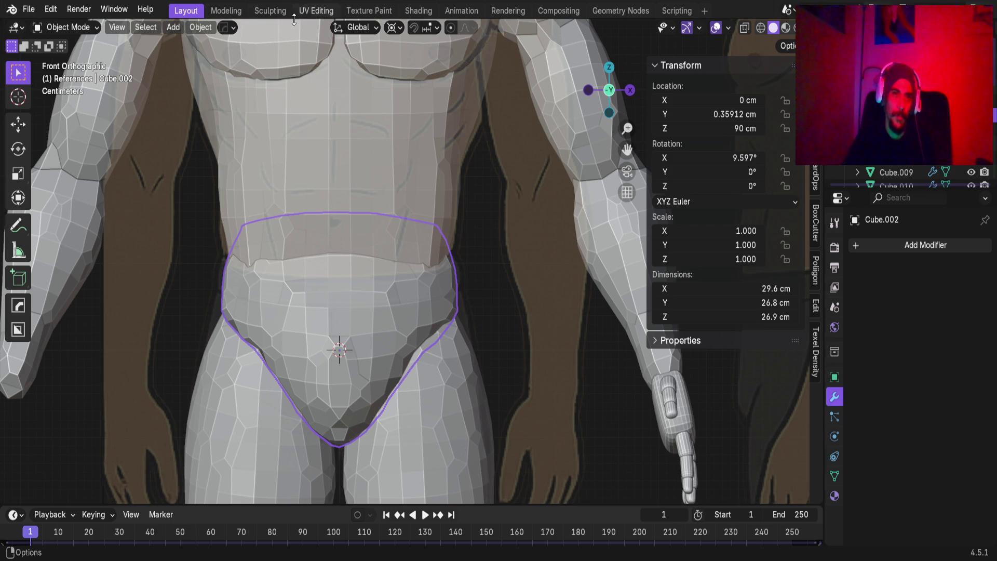
pyautogui.hotkey('ctrl', 'pagedown')
pyautogui.hotkey('ctrl', 'pagedown')
pyautogui.press('KP_1')
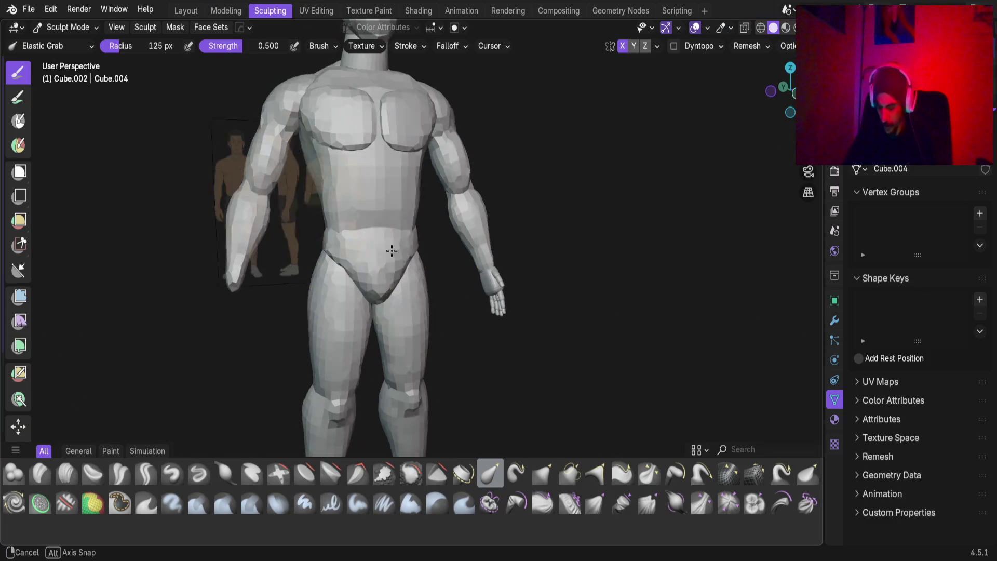
pyautogui.scroll(5, 434, 246)
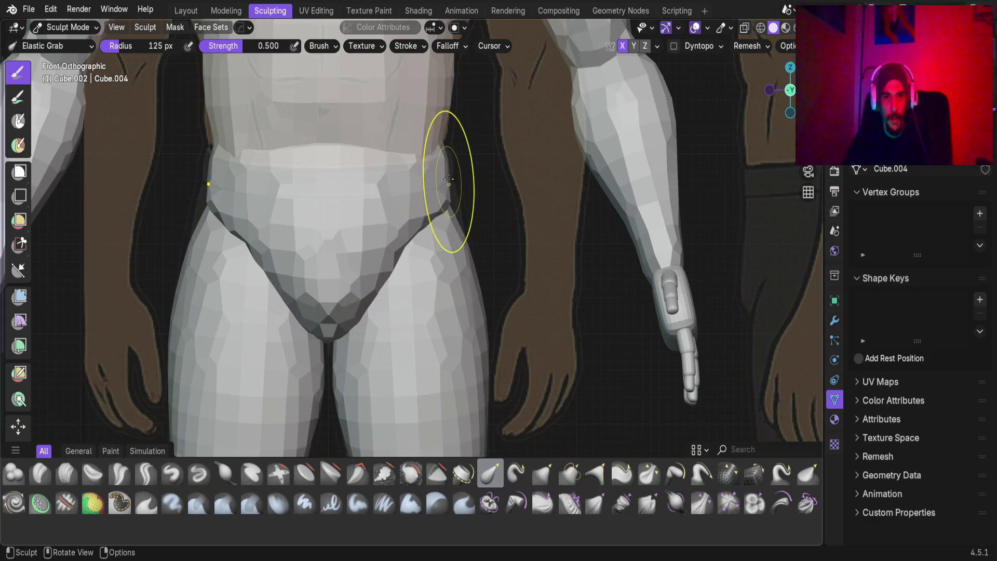
# Pull the right hip edge outward toward the reference outline with Elastic Grab.
pyautogui.moveTo(447, 166); pyautogui.dragTo(458, 164)
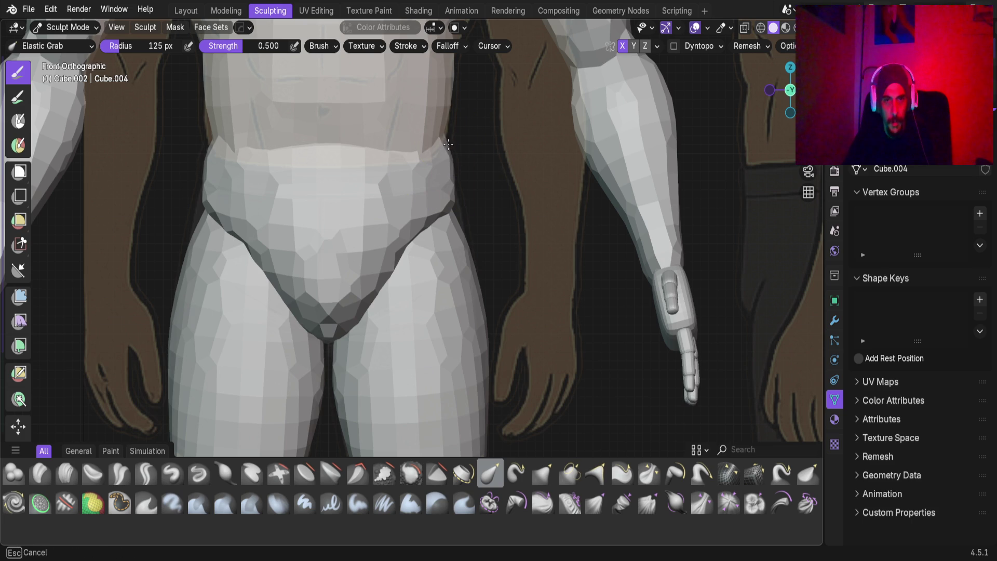
pyautogui.scroll(6, 446, 184)
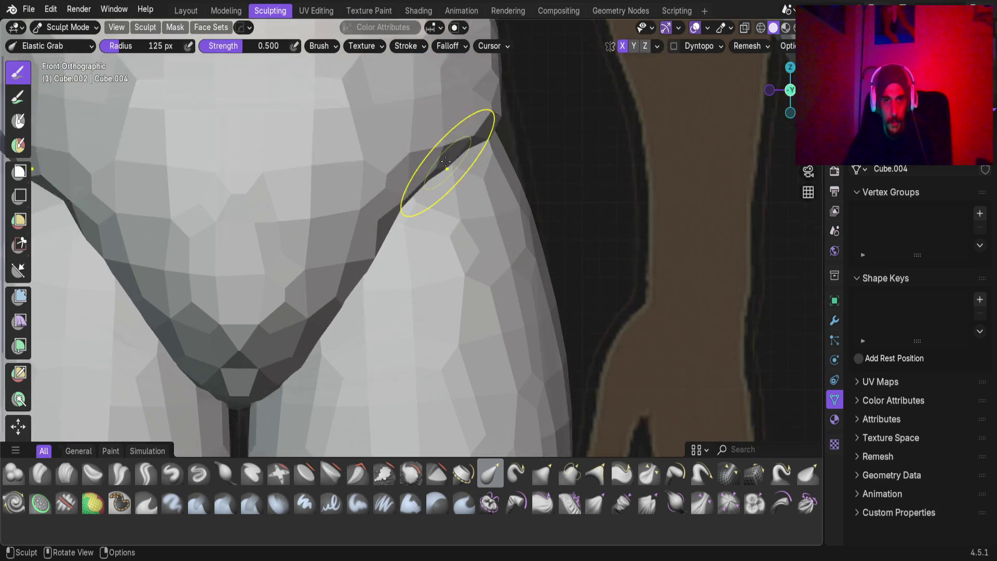
pyautogui.scroll(-3, 483, 229)
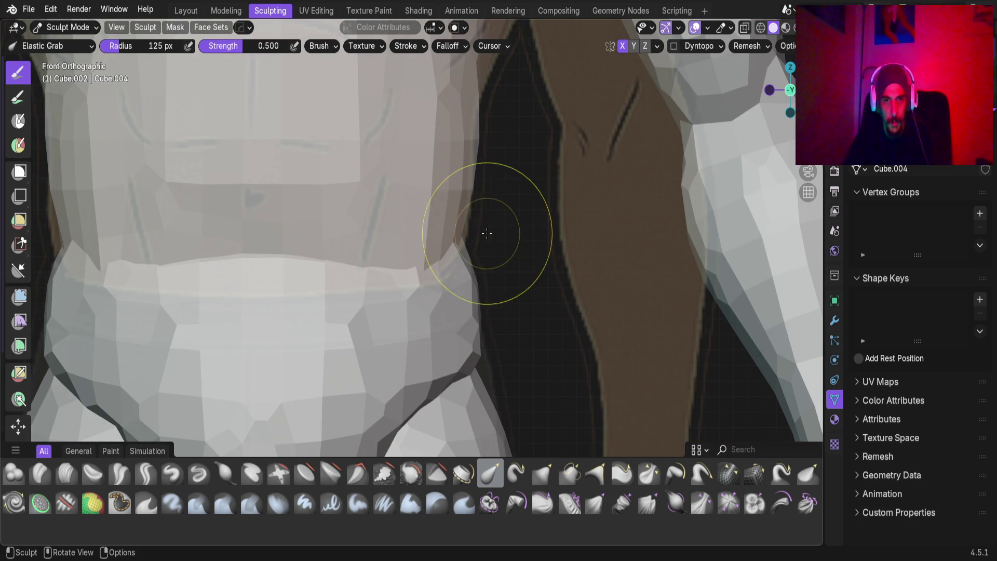
pyautogui.moveTo(468, 240); pyautogui.dragTo(486, 248)
pyautogui.scroll(-8, 379, 301)
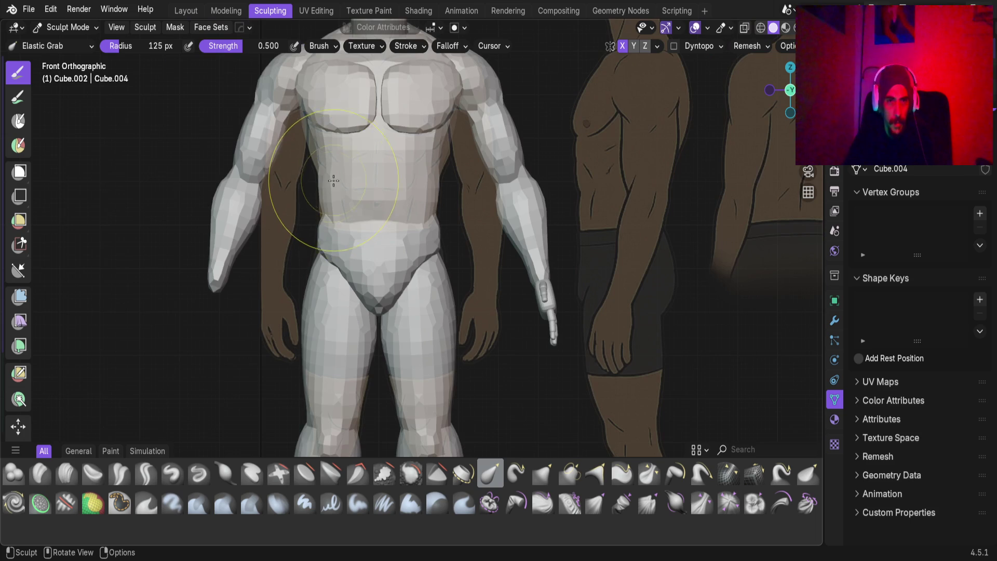
pyautogui.scroll(3, 331, 186)
pyautogui.moveTo(356, 258)
pyautogui.mouseDown(button='middle')
pyautogui.moveTo(337, 288)
pyautogui.moveTo(444, 306)
pyautogui.mouseUp(button='middle')
pyautogui.scroll(-5, 349, 290)
pyautogui.scroll(5, 349, 290)
pyautogui.scroll(3, 453, 309)
# Switch sculpting to the torso object and frame it from the front view.
pyautogui.hotkey('alt', 'q')
pyautogui.press('KP_1')
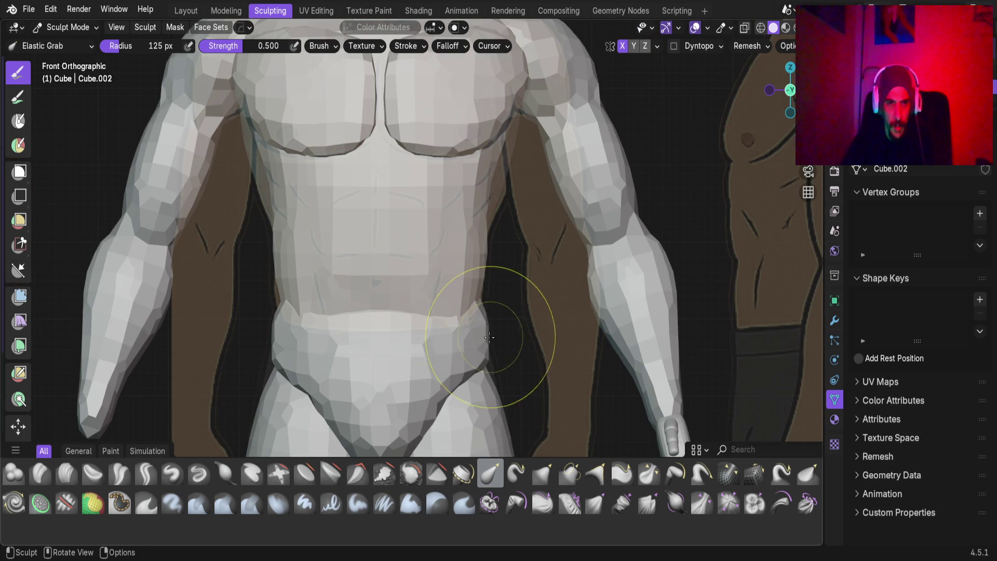
pyautogui.scroll(1, 470, 347)
pyautogui.scroll(1, 467, 328)
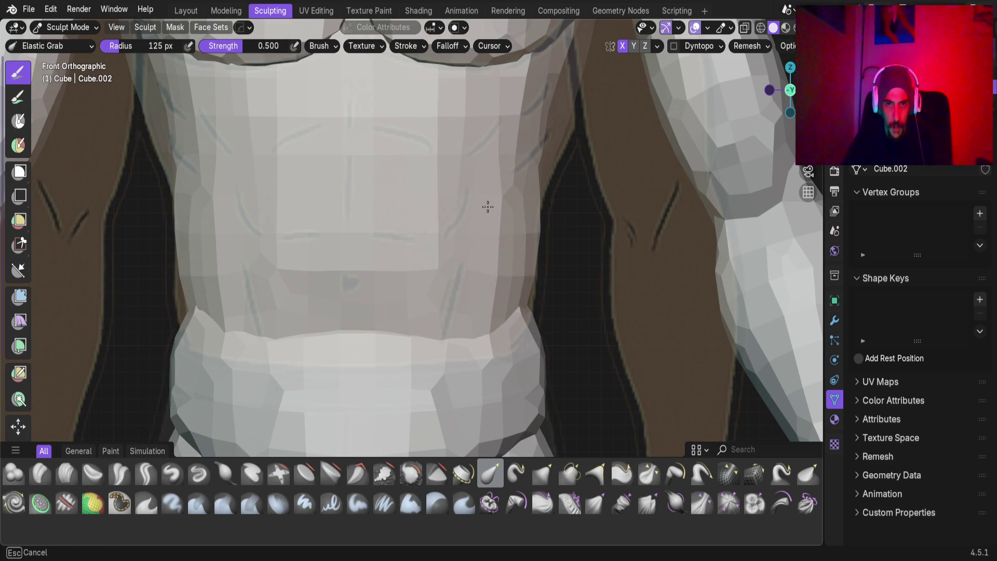
pyautogui.scroll(2, 541, 201)
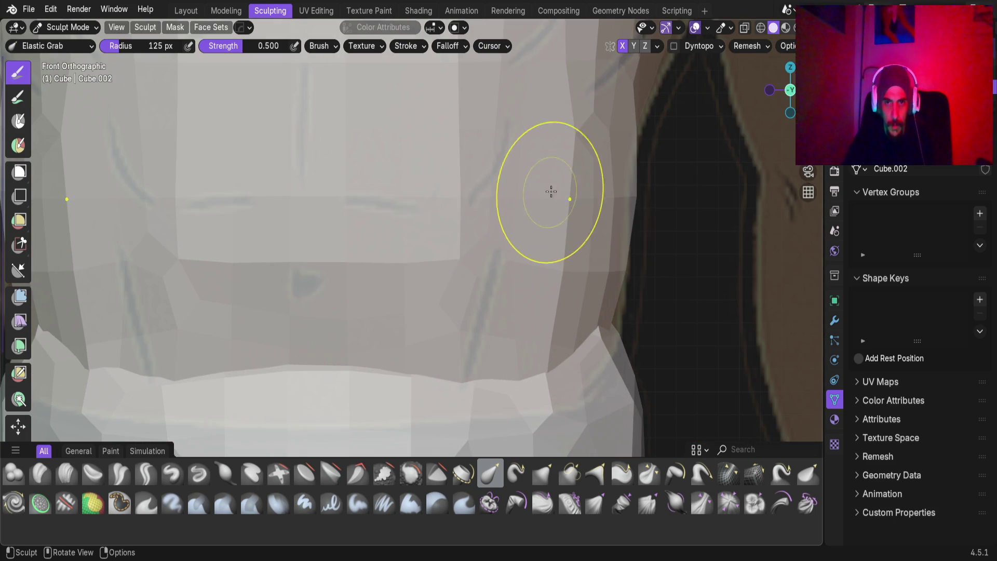
pyautogui.moveTo(555, 261)
pyautogui.mouseDown(button='middle')
pyautogui.moveTo(493, 311)
pyautogui.moveTo(407, 358)
pyautogui.moveTo(309, 347)
pyautogui.moveTo(506, 350)
pyautogui.moveTo(457, 353)
pyautogui.moveTo(403, 341)
pyautogui.moveTo(531, 323)
pyautogui.moveTo(314, 291)
pyautogui.moveTo(492, 282)
pyautogui.moveTo(400, 300)
pyautogui.moveTo(412, 278)
pyautogui.moveTo(333, 311)
pyautogui.moveTo(325, 289)
pyautogui.mouseUp(button='middle')
pyautogui.scroll(-2, 441, 292)
pyautogui.scroll(5, 410, 283)
# Elastic Grab the torso's waist side to match the reference, then return to the Layout workspace.
pyautogui.moveTo(325, 290)
pyautogui.mouseDown()
pyautogui.moveTo(377, 309)
pyautogui.moveTo(344, 323)
pyautogui.moveTo(356, 323)
pyautogui.mouseUp()
pyautogui.scroll(-3, 400, 322)
pyautogui.moveTo(400, 323)
pyautogui.mouseDown(button='middle')
pyautogui.moveTo(525, 280)
pyautogui.moveTo(474, 312)
pyautogui.moveTo(379, 297)
pyautogui.mouseUp(button='middle')
pyautogui.scroll(3, 474, 312)
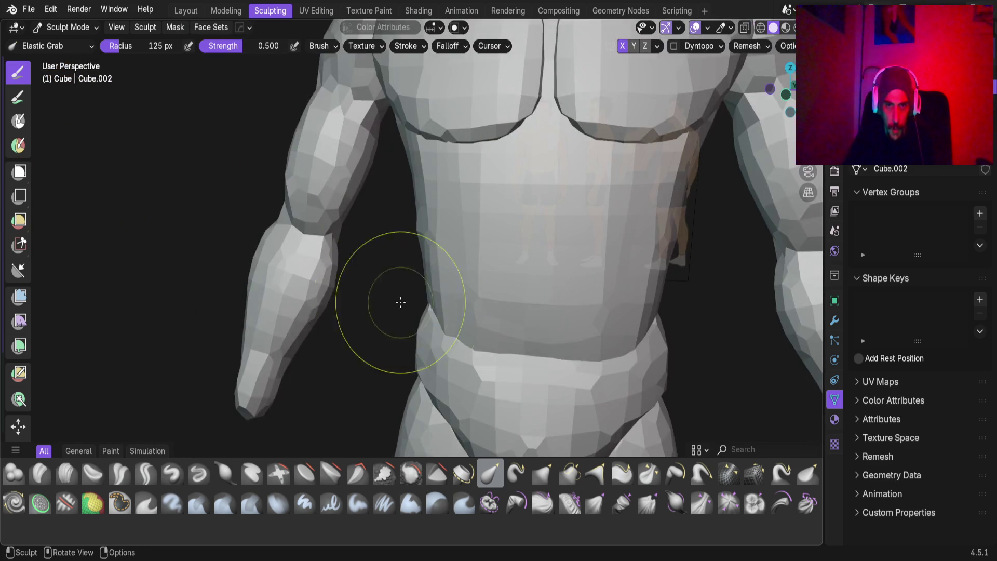
pyautogui.scroll(-5, 379, 296)
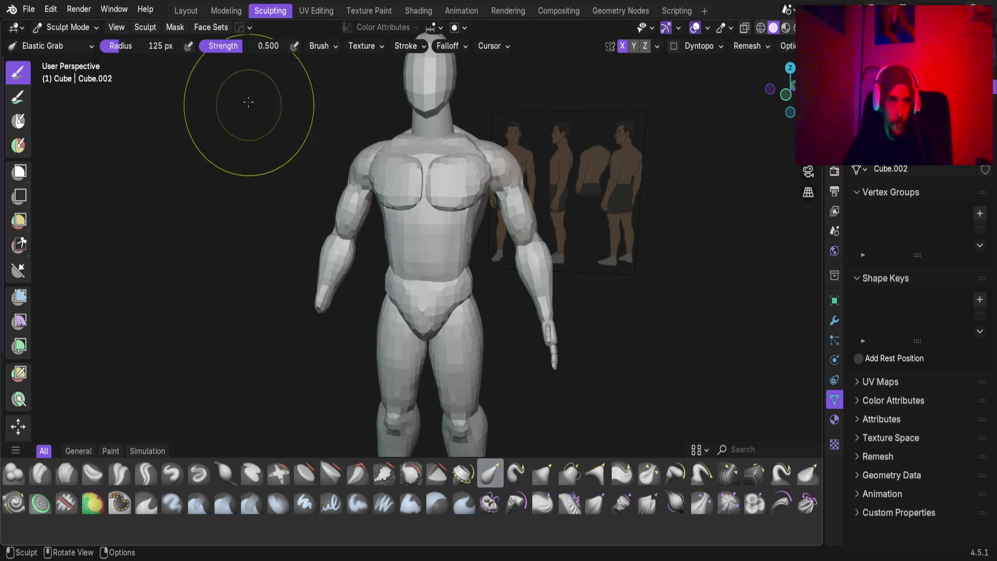
pyautogui.click(172, 11)
# Centre the small mannequin in the viewport, framing its torso from hips to head.
pyautogui.scroll(-3, 348, 272)
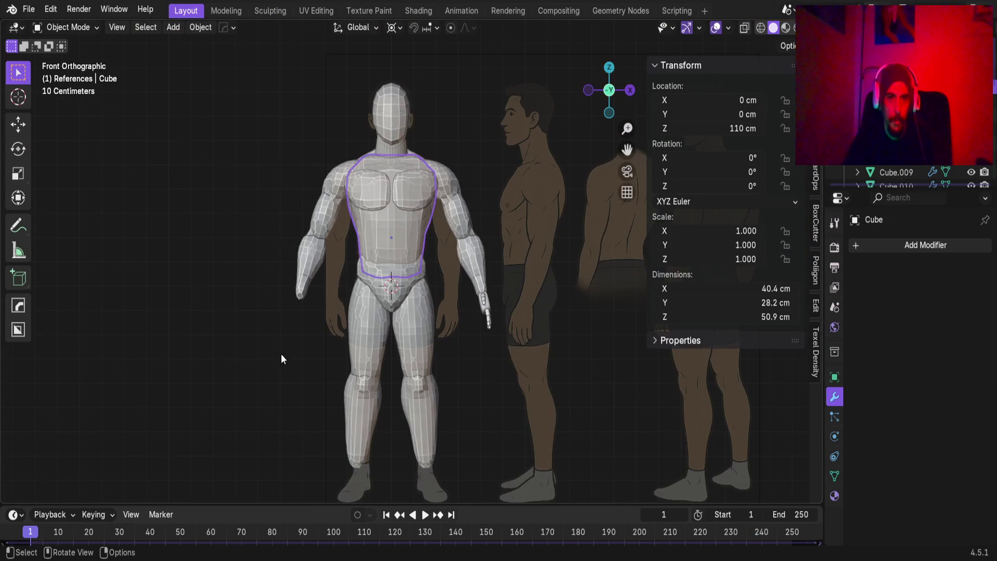
pyautogui.scroll(4, 319, 299)
pyautogui.moveTo(318, 299)
pyautogui.mouseDown(button='middle')
pyautogui.moveTo(359, 258)
pyautogui.moveTo(311, 240)
pyautogui.mouseUp(button='middle')
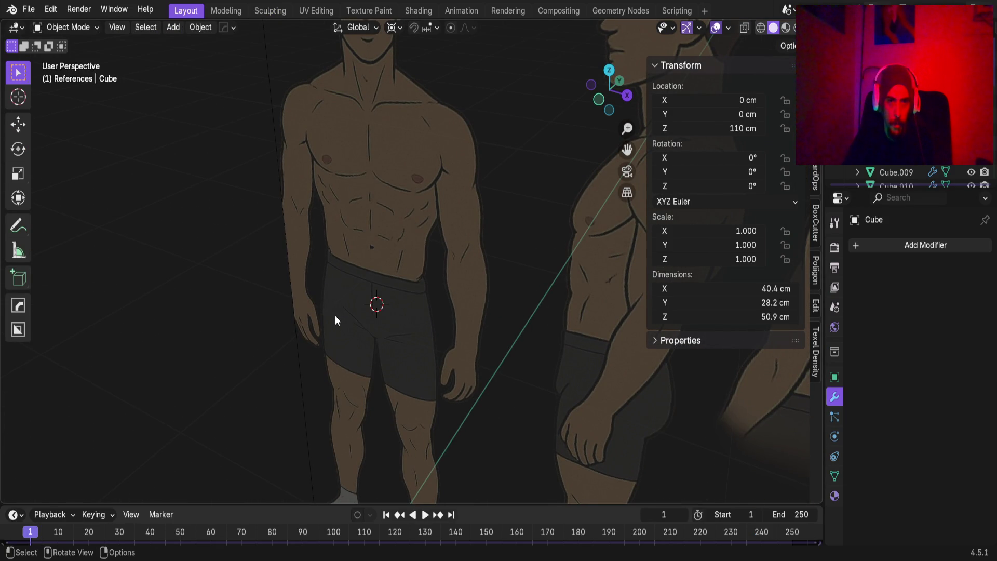
pyautogui.scroll(-10, 335, 315)
pyautogui.keyDown('shift'); pyautogui.moveTo(313, 401); pyautogui.dragTo(448, 270, button='middle'); pyautogui.keyUp('shift')
pyautogui.scroll(4, 445, 290)
pyautogui.scroll(3, 471, 326)
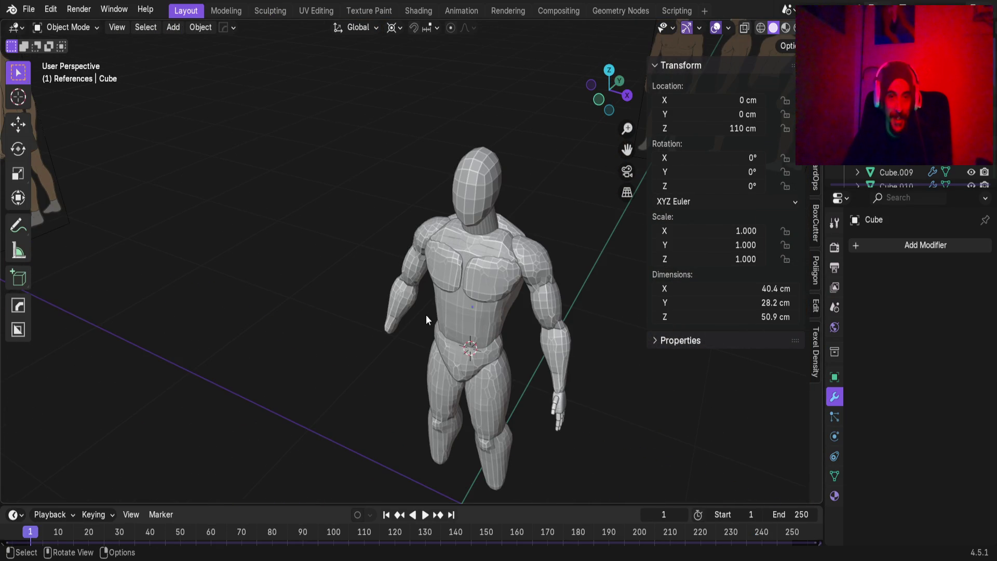
pyautogui.keyDown('shift'); pyautogui.moveTo(452, 333); pyautogui.dragTo(440, 307, button='middle'); pyautogui.keyUp('shift')
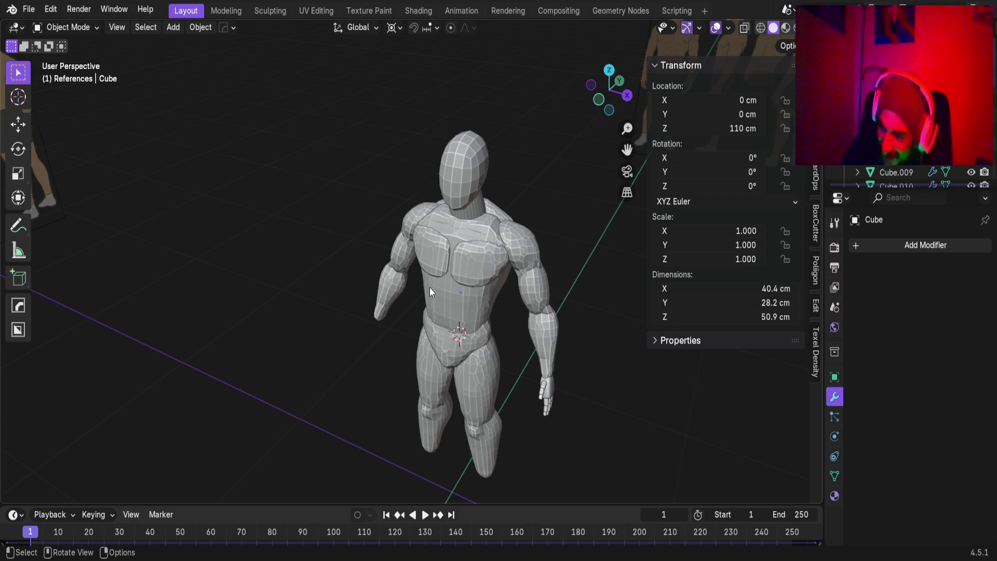
pyautogui.scroll(5, 450, 294)
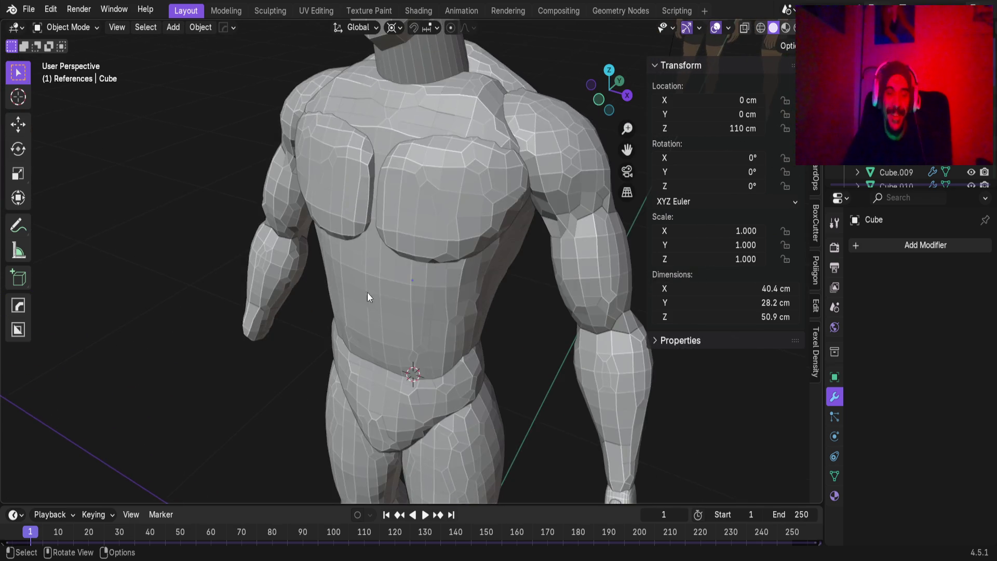
pyautogui.scroll(-3, 374, 281)
pyautogui.keyDown('shift'); pyautogui.moveTo(390, 267); pyautogui.dragTo(418, 313, button='middle'); pyautogui.keyUp('shift')
pyautogui.scroll(4, 410, 248)
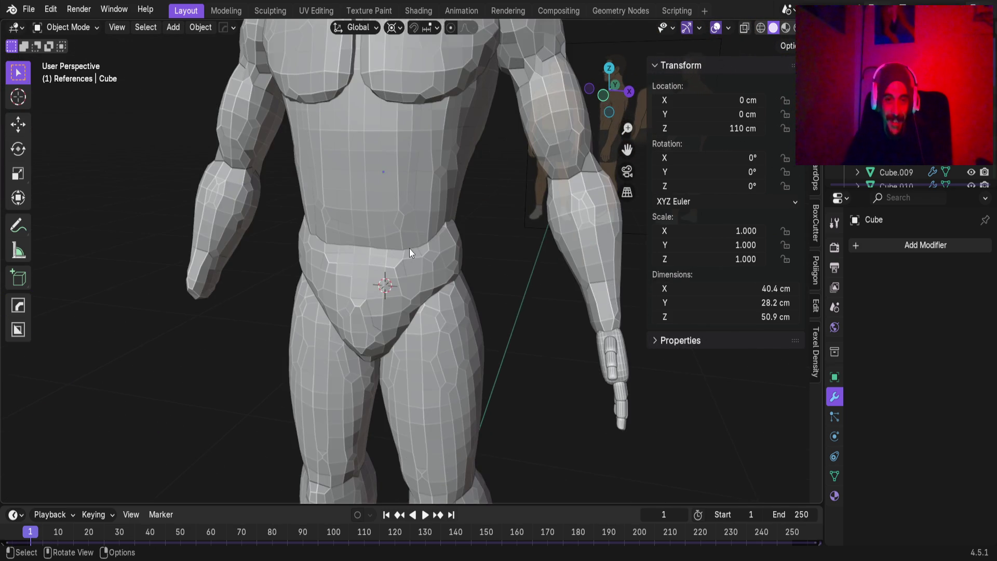
pyautogui.keyDown('shift'); pyautogui.moveTo(410, 247); pyautogui.dragTo(435, 217, button='middle'); pyautogui.keyUp('shift')
pyautogui.keyDown('shift'); pyautogui.moveTo(415, 140); pyautogui.dragTo(431, 326, button='middle'); pyautogui.keyUp('shift')
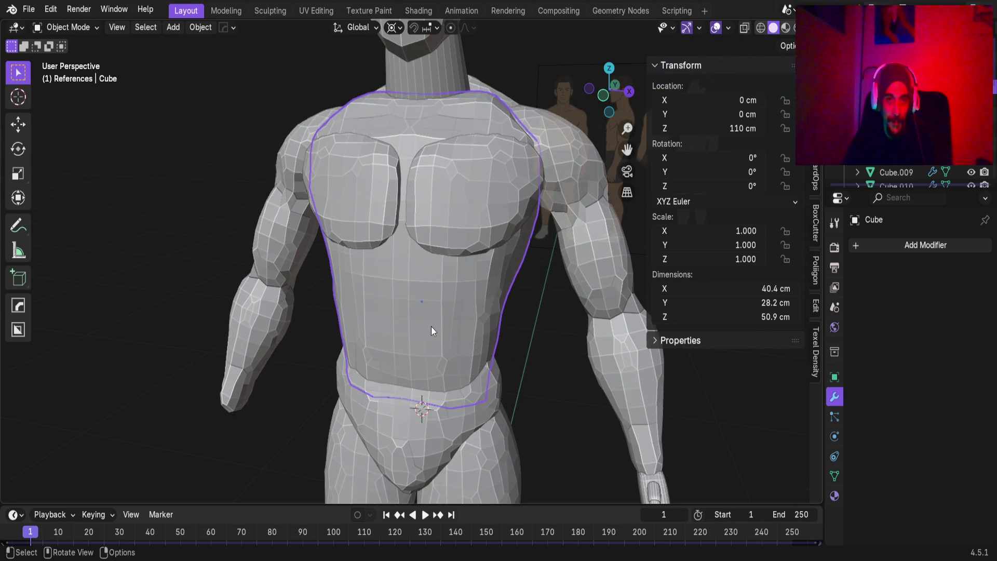
pyautogui.moveTo(419, 176)
pyautogui.keyDown('shift'); pyautogui.mouseDown(button='middle')
pyautogui.moveTo(335, 266)
pyautogui.moveTo(381, 285)
pyautogui.mouseUp(button='middle'); pyautogui.keyUp('shift')
pyautogui.scroll(-5, 457, 228)
# Select the upper back piece, then add the groin and pec pieces to the selection.
pyautogui.click(407, 290)
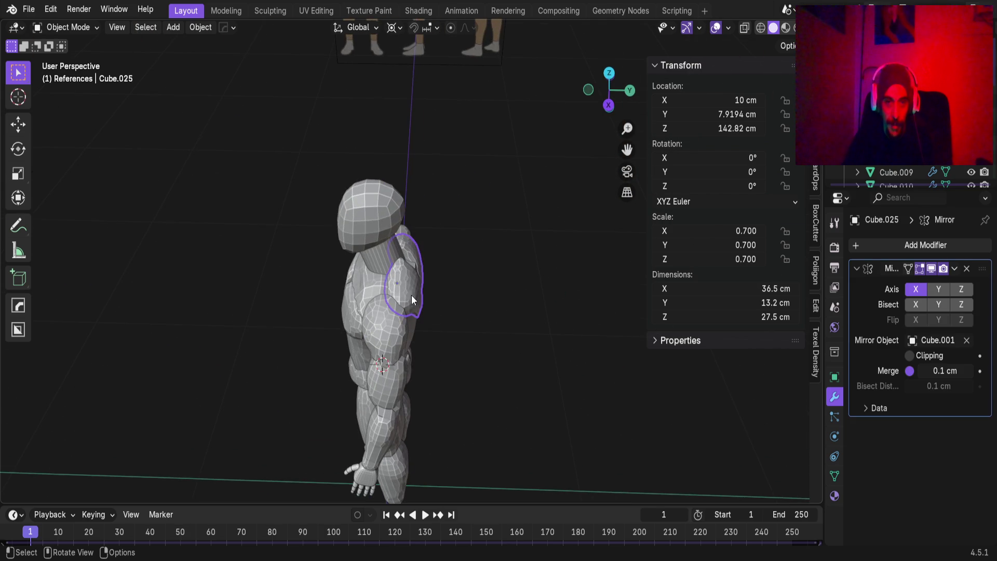
pyautogui.scroll(3, 405, 306)
pyautogui.moveTo(403, 318)
pyautogui.mouseDown(button='middle')
pyautogui.moveTo(389, 400)
pyautogui.moveTo(370, 366)
pyautogui.mouseUp(button='middle')
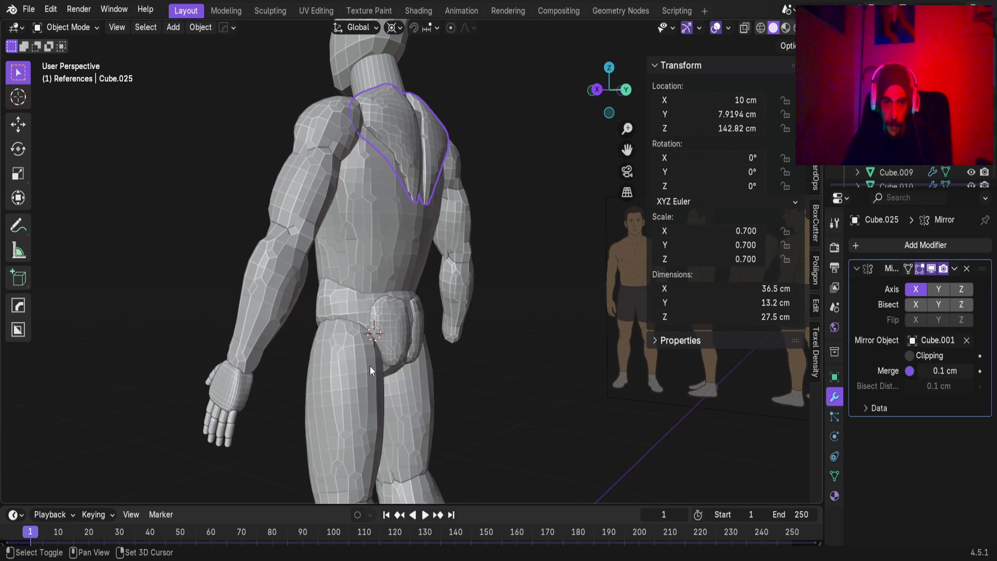
pyautogui.keyDown('shift'); pyautogui.click(409, 338); pyautogui.keyUp('shift')
pyautogui.moveTo(325, 229); pyautogui.dragTo(400, 232, button='middle')
pyautogui.keyDown('shift'); pyautogui.click(282, 163); pyautogui.keyUp('shift')
pyautogui.moveTo(283, 163)
pyautogui.mouseDown(button='middle')
pyautogui.moveTo(282, 214)
pyautogui.moveTo(264, 236)
pyautogui.moveTo(342, 258)
pyautogui.mouseUp(button='middle')
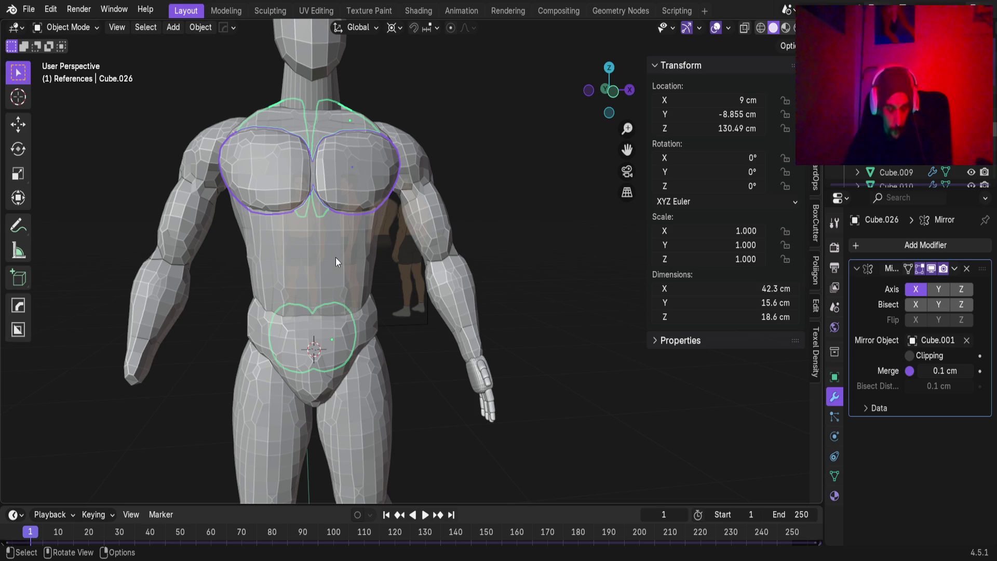
pyautogui.rightClick(139, 156)
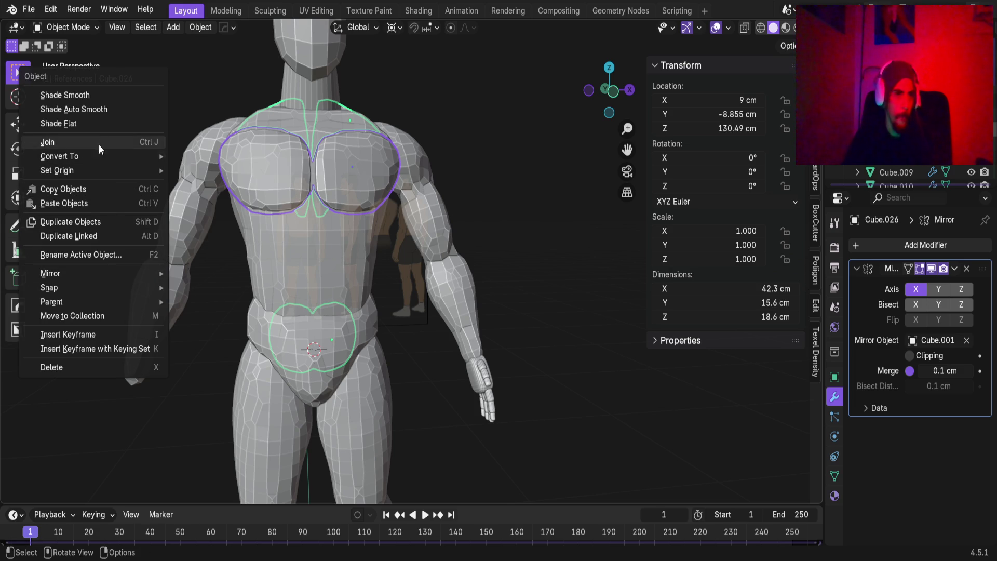
# Convert the selected mirrored torso pieces into real mesh, then deselect everything.
pyautogui.moveTo(103, 158)
pyautogui.click(204, 157)
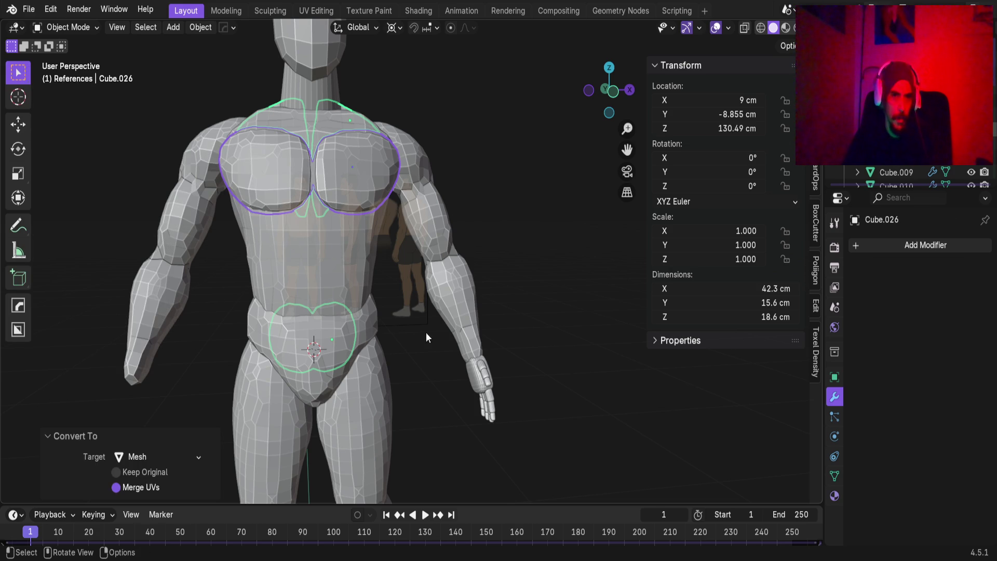
pyautogui.click(555, 437)
# Select the back, pec, groin, belt and main torso block, then join them with Ctrl+J.
pyautogui.moveTo(310, 238)
pyautogui.mouseDown(button='middle')
pyautogui.moveTo(351, 238)
pyautogui.moveTo(364, 165)
pyautogui.moveTo(334, 218)
pyautogui.mouseUp(button='middle')
pyautogui.click(378, 186)
pyautogui.moveTo(378, 185)
pyautogui.mouseDown(button='middle')
pyautogui.moveTo(211, 239)
pyautogui.moveTo(226, 236)
pyautogui.mouseUp(button='middle')
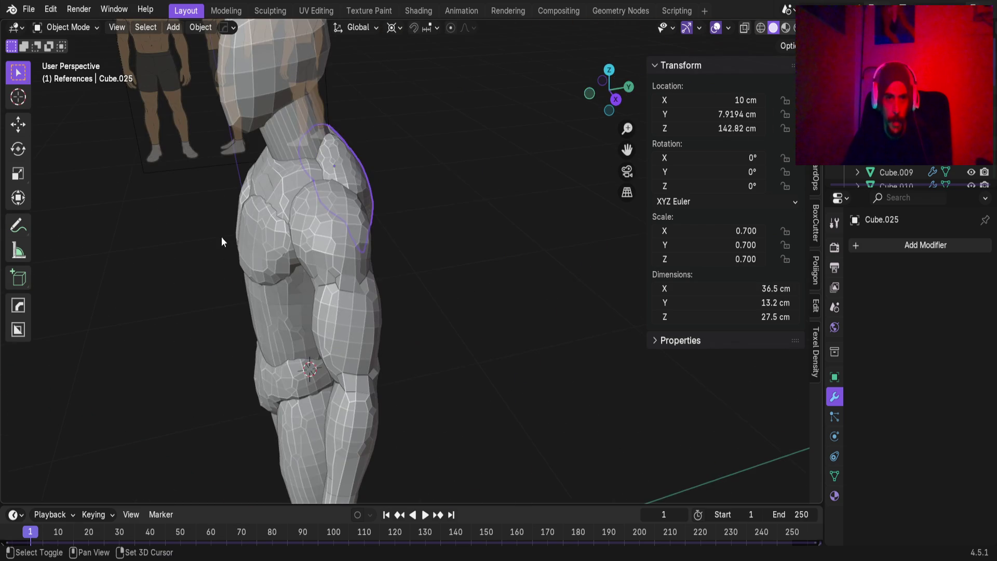
pyautogui.keyDown('shift'); pyautogui.click(264, 252); pyautogui.keyUp('shift')
pyautogui.moveTo(288, 329)
pyautogui.mouseDown(button='middle')
pyautogui.moveTo(392, 333)
pyautogui.moveTo(481, 454)
pyautogui.mouseUp(button='middle')
pyautogui.keyDown('shift'); pyautogui.click(516, 419); pyautogui.keyUp('shift')
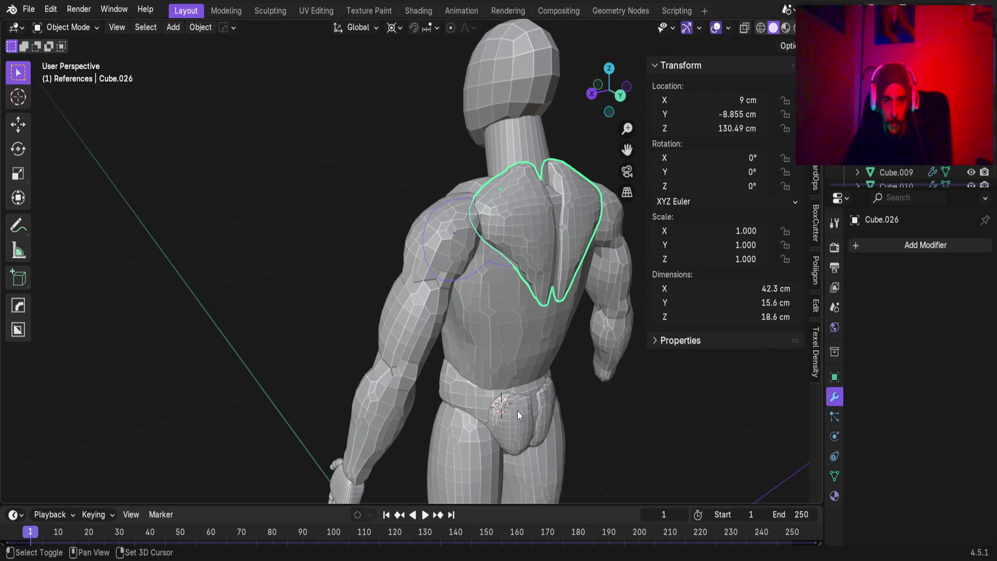
pyautogui.keyDown('shift'); pyautogui.click(465, 395); pyautogui.keyUp('shift')
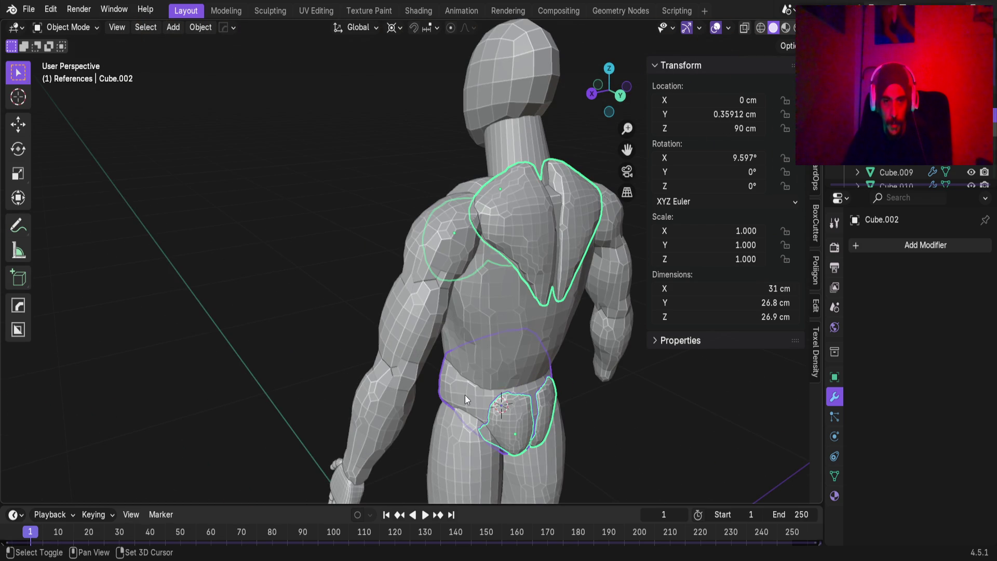
pyautogui.keyDown('shift'); pyautogui.click(479, 320); pyautogui.keyUp('shift')
pyautogui.moveTo(348, 320)
pyautogui.mouseDown(button='middle')
pyautogui.moveTo(356, 306)
pyautogui.moveTo(381, 330)
pyautogui.moveTo(391, 304)
pyautogui.moveTo(426, 322)
pyautogui.moveTo(466, 317)
pyautogui.moveTo(371, 298)
pyautogui.moveTo(423, 305)
pyautogui.moveTo(392, 304)
pyautogui.mouseUp(button='middle')
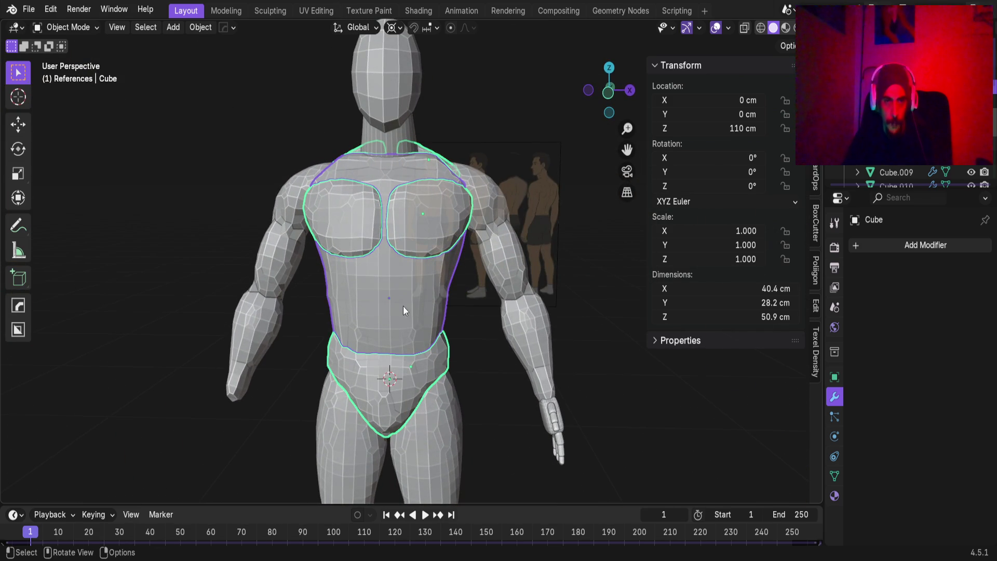
pyautogui.hotkey('ctrl', 'j')
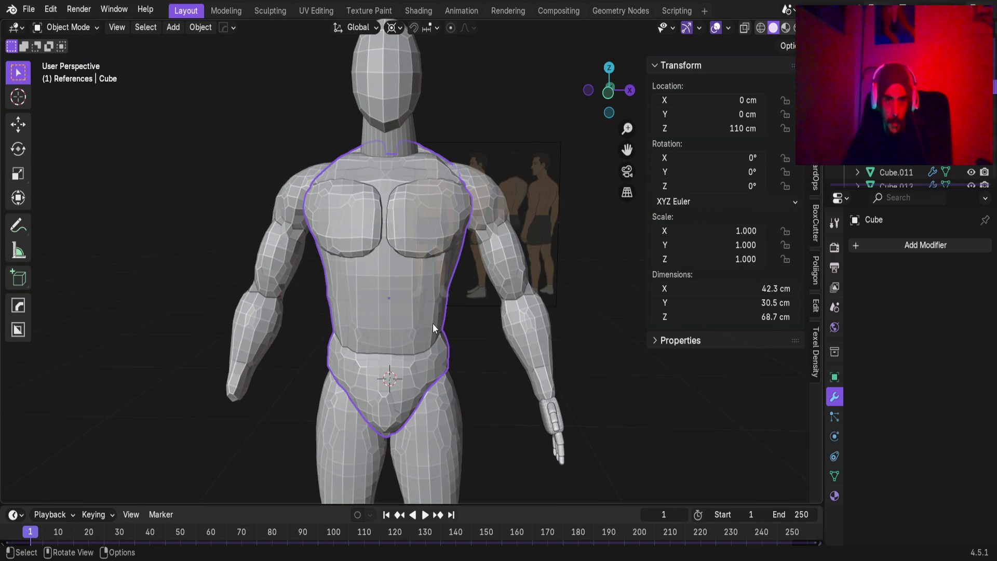
pyautogui.click(281, 11)
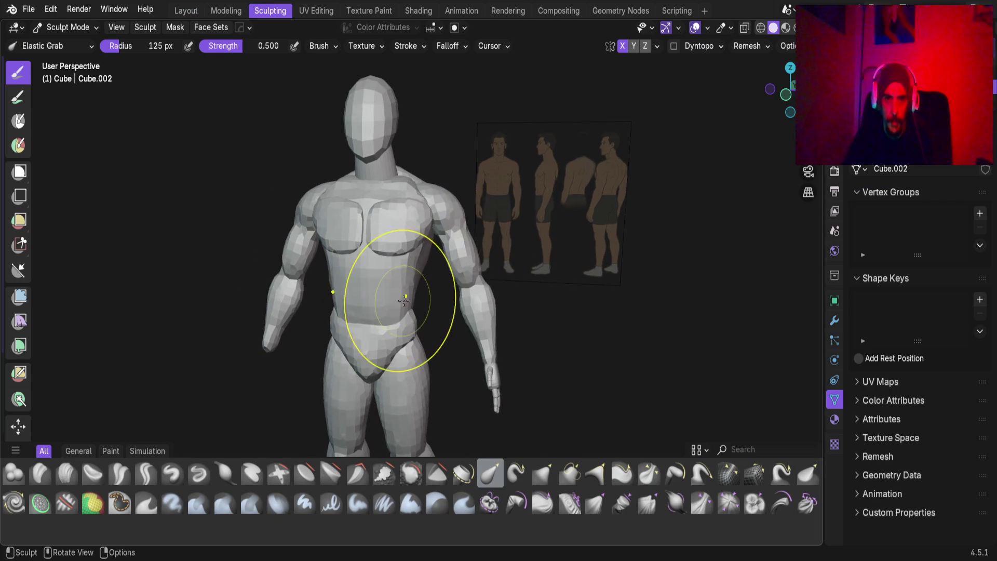
# Shrink the Elastic Grab brush radius to about 1.9 cm.
pyautogui.moveTo(401, 297); pyautogui.dragTo(363, 269, button='middle')
pyautogui.scroll(2, 363, 269)
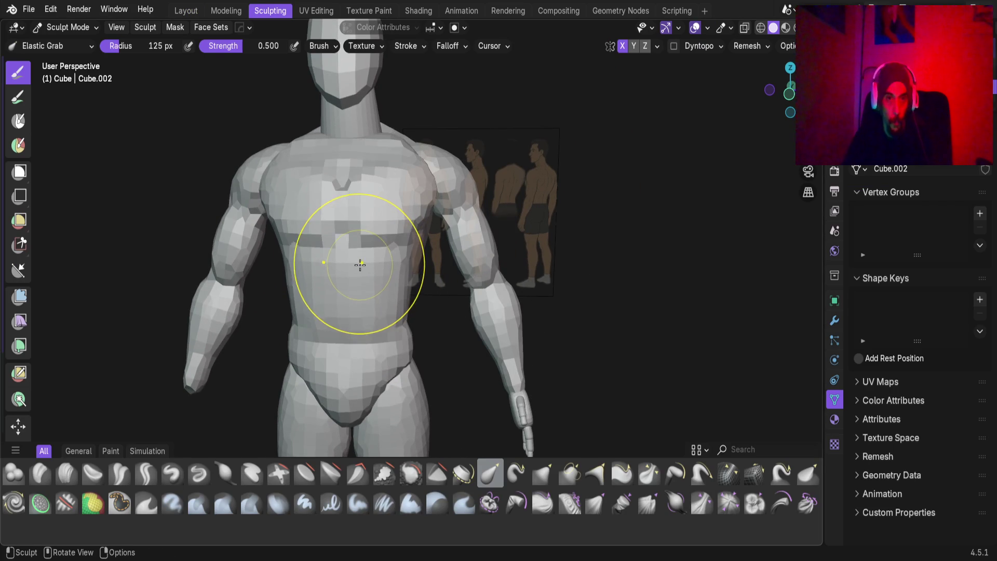
pyautogui.scroll(3, 357, 322)
pyautogui.moveTo(356, 323)
pyautogui.mouseDown(button='middle')
pyautogui.moveTo(385, 241)
pyautogui.moveTo(436, 209)
pyautogui.moveTo(365, 164)
pyautogui.mouseUp(button='middle')
pyautogui.scroll(-2, 378, 207)
pyautogui.moveTo(378, 207)
pyautogui.mouseDown(button='middle')
pyautogui.moveTo(398, 181)
pyautogui.moveTo(401, 289)
pyautogui.mouseUp(button='middle')
pyautogui.scroll(3, 397, 312)
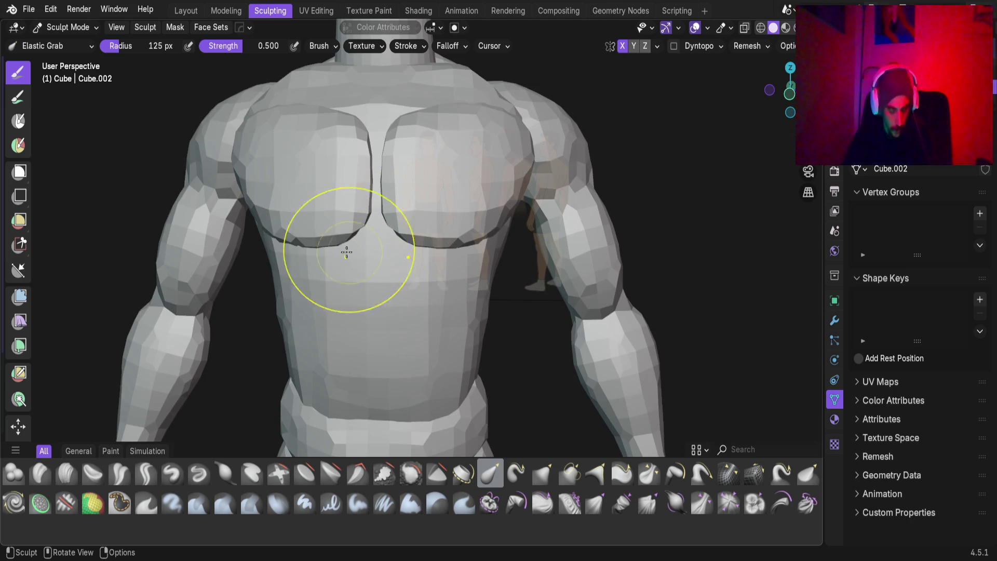
pyautogui.press('f')
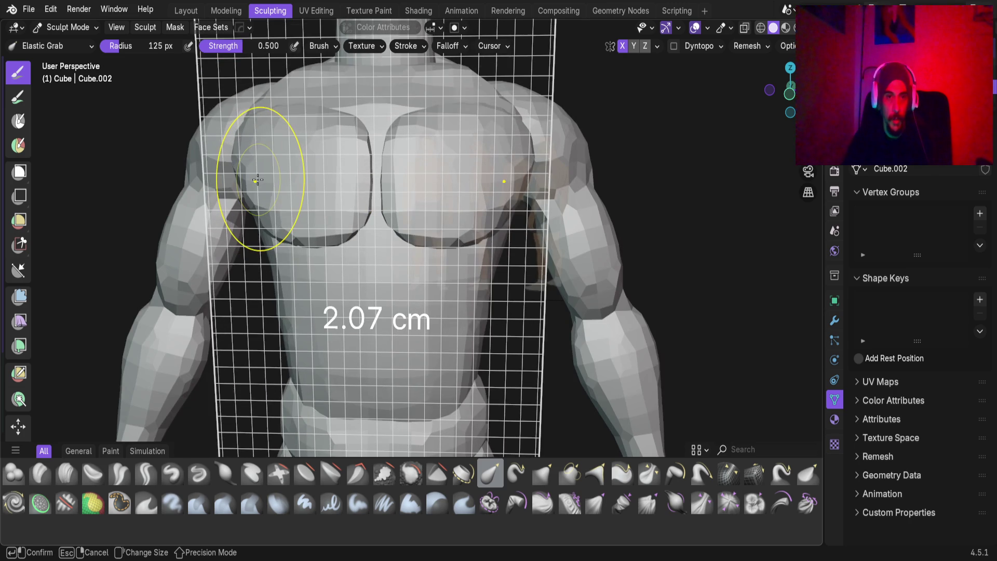
pyautogui.click(257, 177)
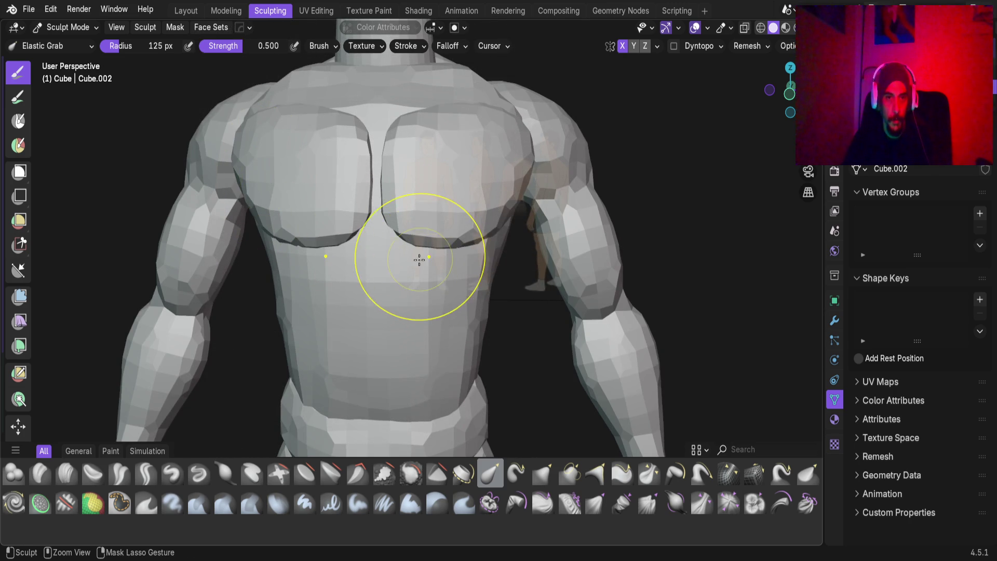
# Orbit around to the figure's back and pull the trapezius beside the neck upward.
pyautogui.scroll(-2, 418, 264)
pyautogui.moveTo(414, 316)
pyautogui.mouseDown(button='middle')
pyautogui.moveTo(367, 383)
pyautogui.moveTo(340, 208)
pyautogui.moveTo(378, 140)
pyautogui.moveTo(395, 218)
pyautogui.moveTo(383, 296)
pyautogui.moveTo(465, 324)
pyautogui.moveTo(423, 378)
pyautogui.moveTo(420, 296)
pyautogui.moveTo(452, 364)
pyautogui.mouseUp(button='middle')
pyautogui.scroll(3, 383, 296)
pyautogui.scroll(-3, 423, 378)
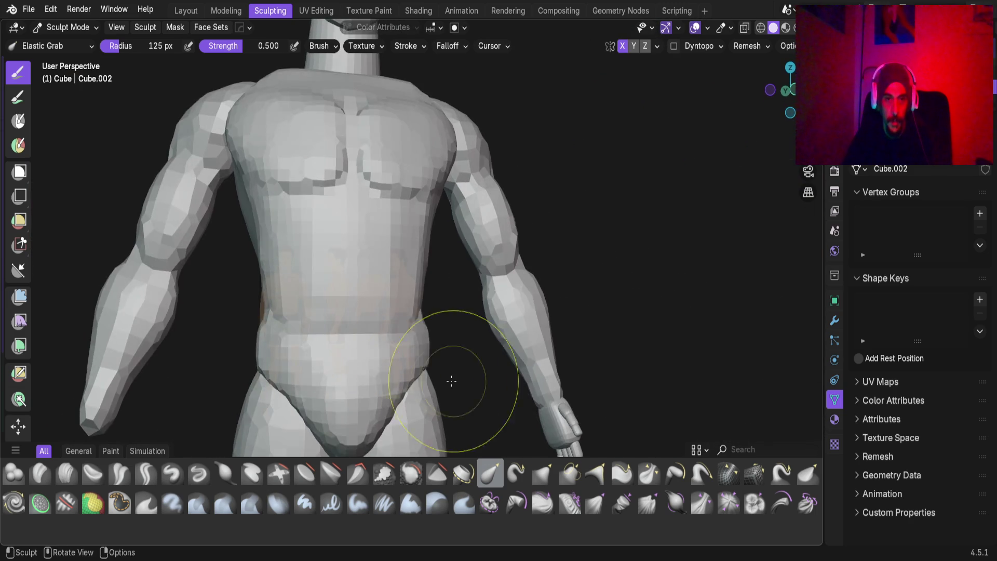
pyautogui.scroll(1, 440, 303)
pyautogui.moveTo(350, 268)
pyautogui.mouseDown(button='middle')
pyautogui.moveTo(389, 289)
pyautogui.moveTo(404, 322)
pyautogui.mouseUp(button='middle')
pyautogui.moveTo(418, 237)
pyautogui.mouseDown(button='middle')
pyautogui.moveTo(444, 267)
pyautogui.moveTo(383, 304)
pyautogui.mouseUp(button='middle')
pyautogui.moveTo(382, 269)
pyautogui.mouseDown(button='middle')
pyautogui.moveTo(418, 279)
pyautogui.moveTo(350, 256)
pyautogui.moveTo(371, 316)
pyautogui.moveTo(412, 292)
pyautogui.moveTo(421, 322)
pyautogui.moveTo(456, 256)
pyautogui.moveTo(404, 232)
pyautogui.moveTo(469, 232)
pyautogui.moveTo(469, 249)
pyautogui.mouseUp(button='middle')
pyautogui.moveTo(476, 241)
pyautogui.mouseDown()
pyautogui.moveTo(498, 154)
pyautogui.moveTo(507, 156)
pyautogui.moveTo(504, 290)
pyautogui.mouseUp()
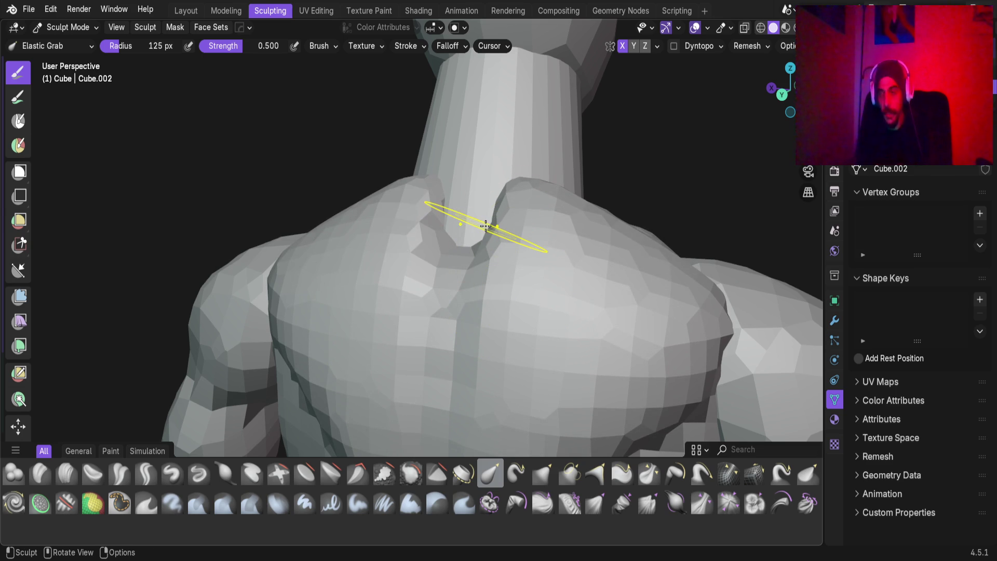
# Pull the lower and mid-neck faces upward with Elastic Grab.
pyautogui.moveTo(517, 300); pyautogui.dragTo(507, 173, button='middle')
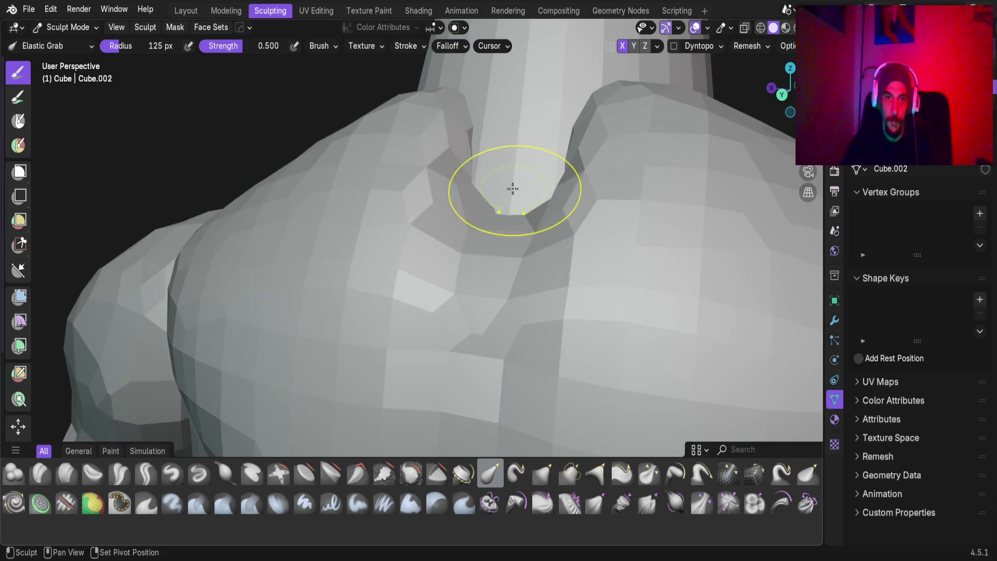
pyautogui.scroll(3, 419, 326)
pyautogui.moveTo(419, 326); pyautogui.dragTo(442, 321, button='middle')
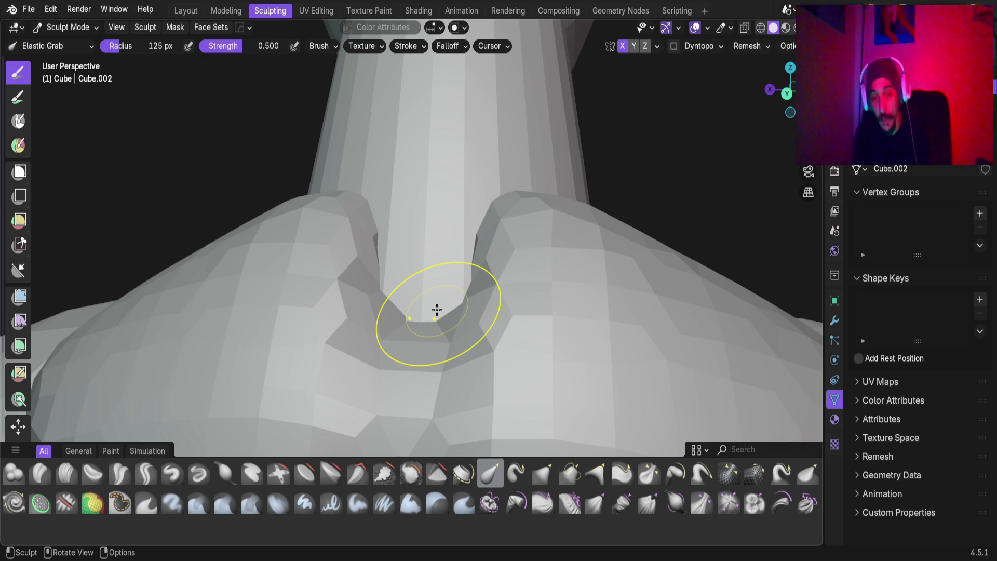
pyautogui.scroll(6, 437, 310)
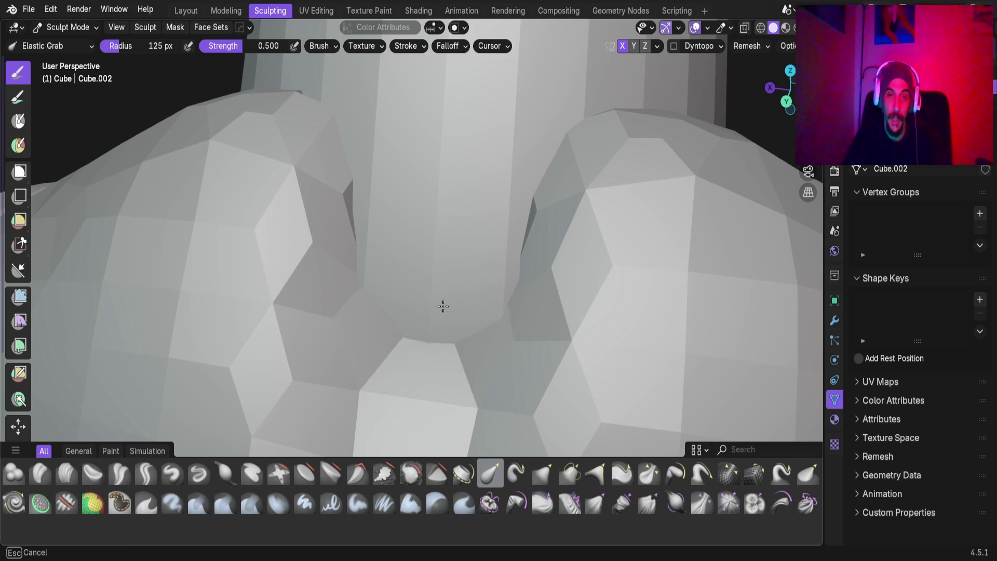
pyautogui.moveTo(443, 306); pyautogui.dragTo(458, 76)
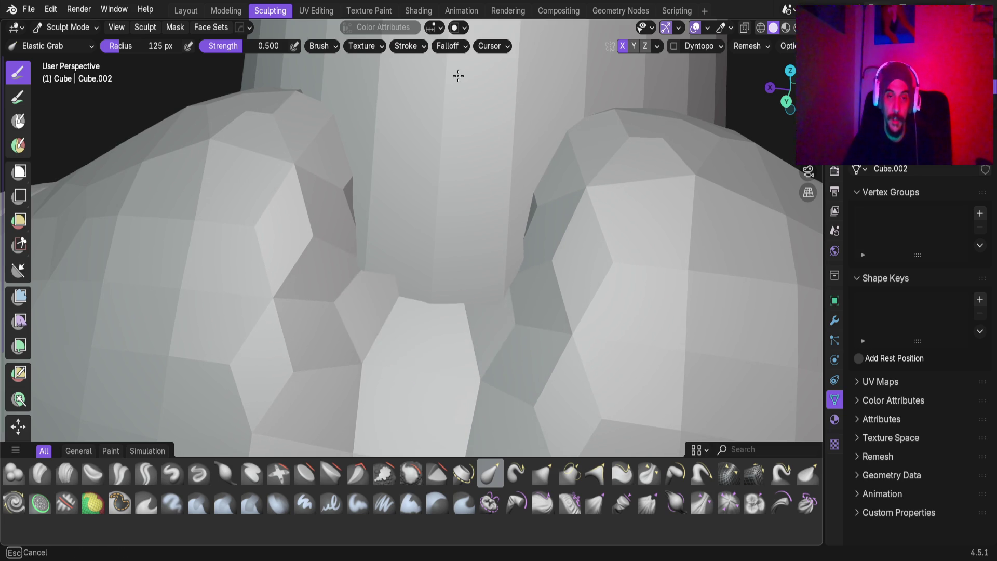
pyautogui.moveTo(486, 276)
pyautogui.mouseDown()
pyautogui.moveTo(485, 227)
pyautogui.moveTo(341, 86)
pyautogui.moveTo(465, 257)
pyautogui.moveTo(436, 120)
pyautogui.moveTo(434, 251)
pyautogui.mouseUp()
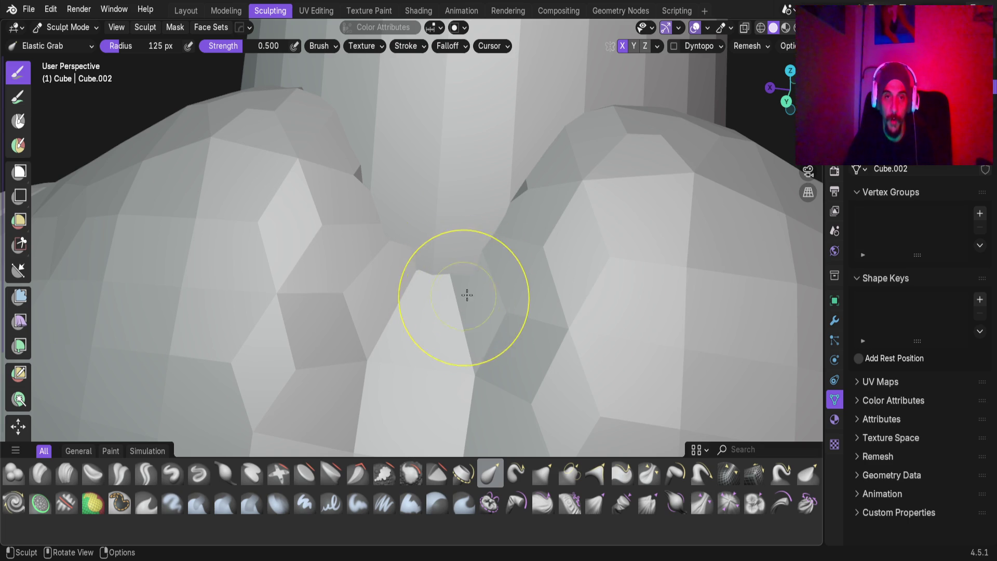
pyautogui.moveTo(449, 251)
pyautogui.mouseDown()
pyautogui.moveTo(451, 18)
pyautogui.moveTo(561, 267)
pyautogui.moveTo(441, 188)
pyautogui.moveTo(467, 182)
pyautogui.moveTo(338, 151)
pyautogui.moveTo(240, 111)
pyautogui.moveTo(197, 137)
pyautogui.moveTo(389, 64)
pyautogui.mouseUp()
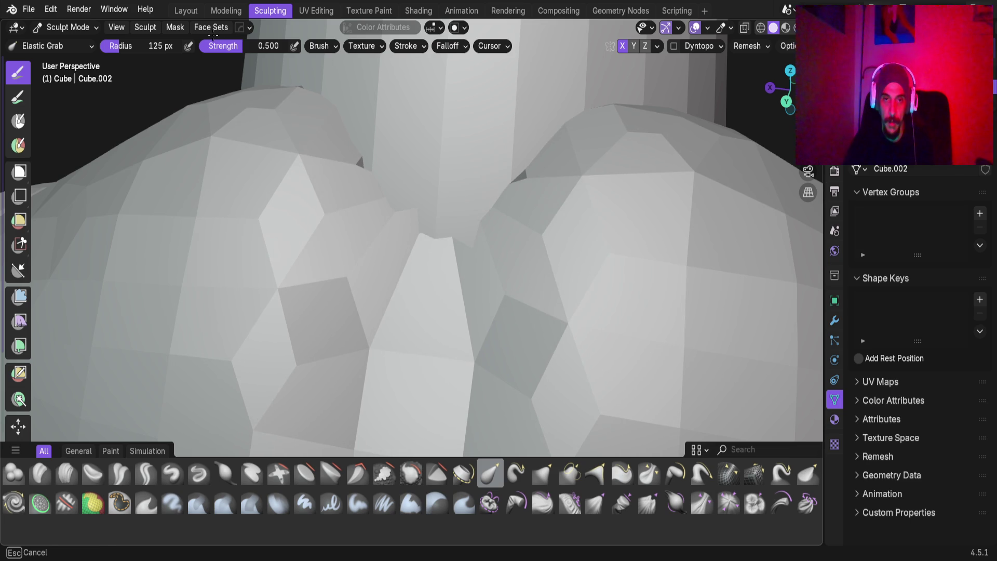
# Reshape the top of the neck-shoulder crease, pulling the peak near the neck downward.
pyautogui.moveTo(499, 254)
pyautogui.mouseDown(button='middle')
pyautogui.moveTo(338, 227)
pyautogui.moveTo(390, 272)
pyautogui.mouseUp(button='middle')
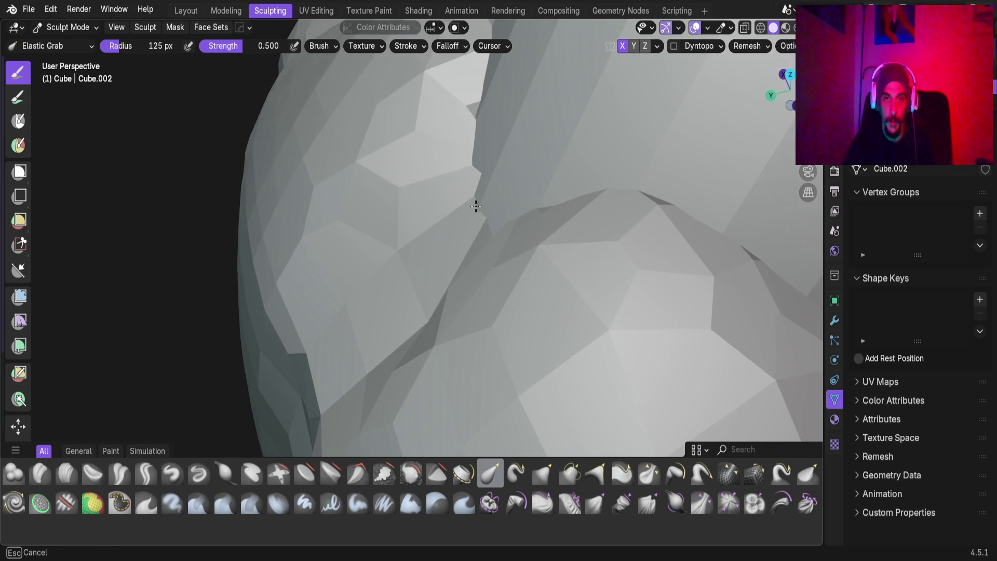
pyautogui.moveTo(478, 178); pyautogui.dragTo(478, 178, button='middle')
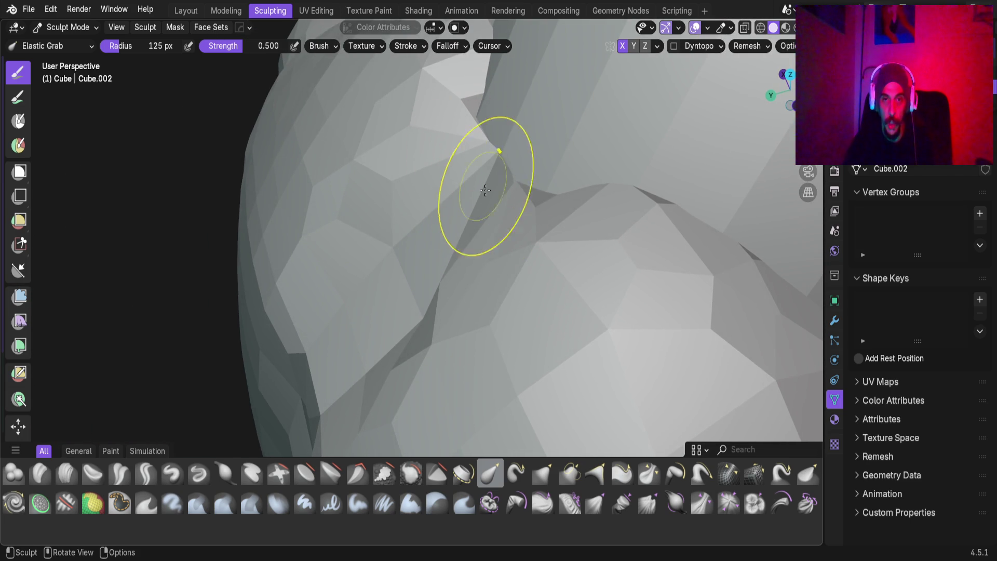
pyautogui.moveTo(503, 187)
pyautogui.mouseDown()
pyautogui.moveTo(429, 98)
pyautogui.moveTo(460, 132)
pyautogui.mouseUp()
pyautogui.moveTo(460, 131)
pyautogui.mouseDown(button='middle')
pyautogui.moveTo(616, 116)
pyautogui.moveTo(538, 113)
pyautogui.moveTo(475, 201)
pyautogui.moveTo(492, 216)
pyautogui.moveTo(485, 195)
pyautogui.mouseUp(button='middle')
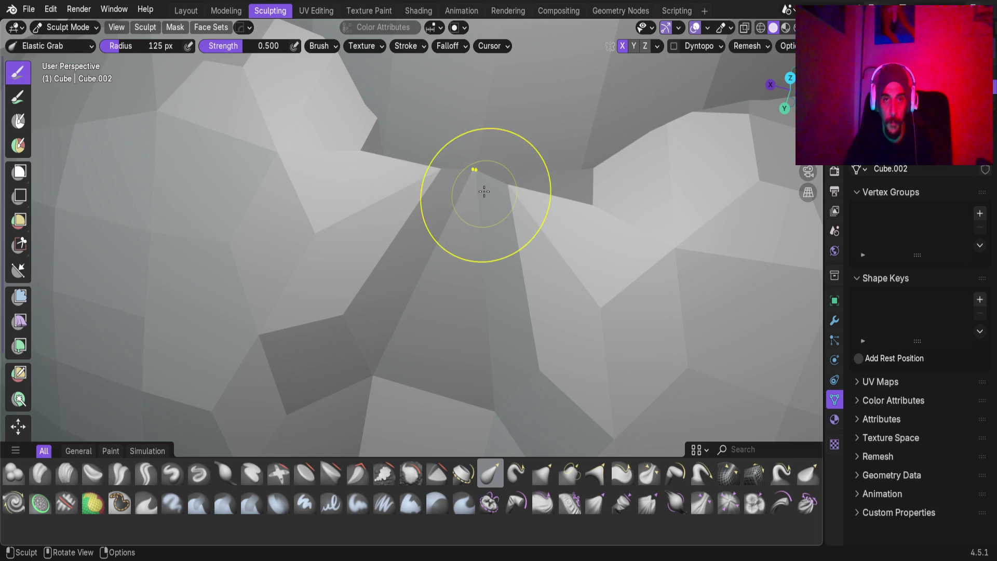
pyautogui.moveTo(480, 189); pyautogui.dragTo(474, 312)
pyautogui.moveTo(447, 233); pyautogui.dragTo(382, 173, button='middle')
pyautogui.moveTo(383, 173)
pyautogui.mouseDown()
pyautogui.moveTo(570, 218)
pyautogui.moveTo(533, 223)
pyautogui.mouseUp()
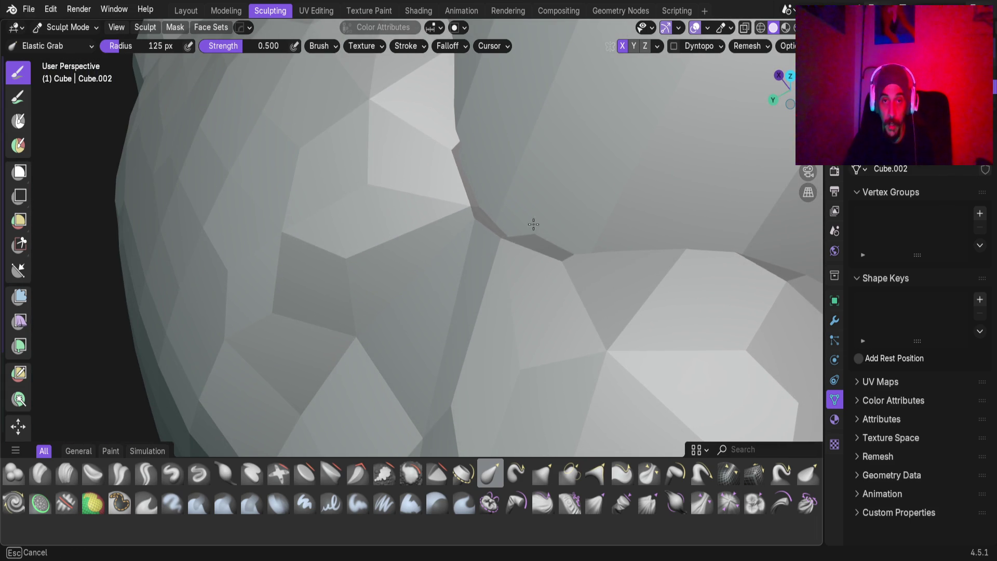
pyautogui.moveTo(532, 227)
pyautogui.mouseDown(button='middle')
pyautogui.moveTo(445, 195)
pyautogui.moveTo(490, 222)
pyautogui.moveTo(524, 199)
pyautogui.moveTo(448, 253)
pyautogui.moveTo(468, 203)
pyautogui.mouseUp(button='middle')
pyautogui.moveTo(522, 338)
pyautogui.mouseDown(button='middle')
pyautogui.moveTo(483, 209)
pyautogui.moveTo(585, 160)
pyautogui.moveTo(481, 265)
pyautogui.moveTo(474, 223)
pyautogui.moveTo(467, 312)
pyautogui.moveTo(476, 349)
pyautogui.moveTo(479, 331)
pyautogui.moveTo(563, 289)
pyautogui.moveTo(487, 308)
pyautogui.mouseUp(button='middle')
# Pull the shoulder ridge to soften the crease, then check it from several angles.
pyautogui.scroll(-3, 467, 312)
pyautogui.scroll(4, 463, 329)
pyautogui.scroll(2, 487, 309)
pyautogui.scroll(-6, 462, 151)
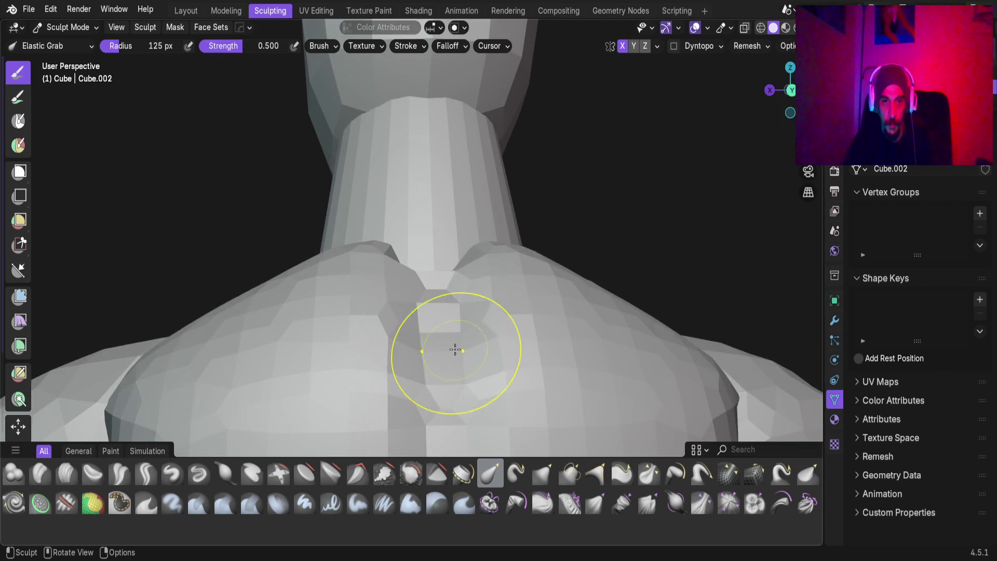
pyautogui.moveTo(455, 350)
pyautogui.mouseDown(button='middle')
pyautogui.moveTo(492, 329)
pyautogui.moveTo(345, 178)
pyautogui.moveTo(485, 305)
pyautogui.moveTo(457, 294)
pyautogui.moveTo(432, 258)
pyautogui.moveTo(414, 291)
pyautogui.moveTo(410, 284)
pyautogui.mouseUp(button='middle')
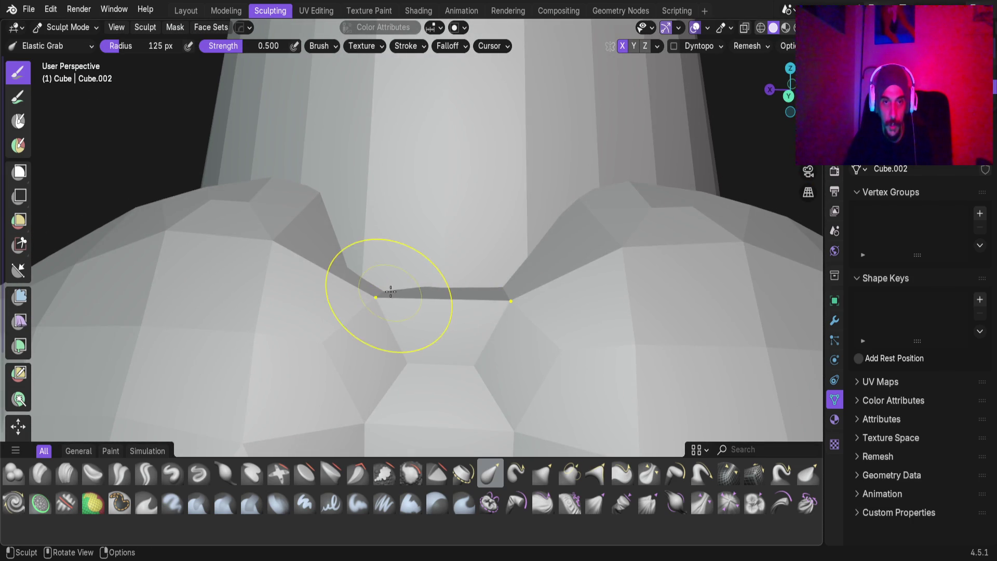
pyautogui.moveTo(433, 211)
pyautogui.mouseDown(button='middle')
pyautogui.moveTo(378, 289)
pyautogui.moveTo(400, 259)
pyautogui.mouseUp(button='middle')
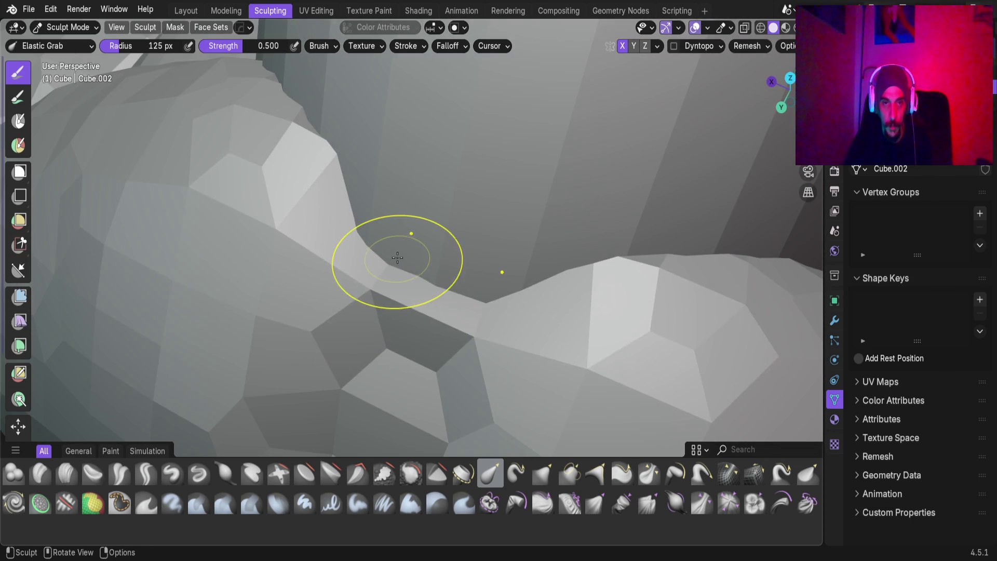
pyautogui.moveTo(177, 125)
pyautogui.mouseDown()
pyautogui.moveTo(270, 155)
pyautogui.moveTo(218, 228)
pyautogui.moveTo(259, 130)
pyautogui.moveTo(209, 245)
pyautogui.moveTo(311, 234)
pyautogui.moveTo(254, 241)
pyautogui.mouseUp()
pyautogui.moveTo(254, 241)
pyautogui.mouseDown(button='middle')
pyautogui.moveTo(439, 189)
pyautogui.moveTo(463, 259)
pyautogui.moveTo(415, 326)
pyautogui.moveTo(435, 319)
pyautogui.mouseUp(button='middle')
pyautogui.moveTo(517, 105); pyautogui.dragTo(450, 283, button='middle')
pyautogui.moveTo(446, 210); pyautogui.dragTo(450, 207, button='middle')
pyautogui.moveTo(492, 96)
pyautogui.mouseDown(button='middle')
pyautogui.moveTo(516, 311)
pyautogui.moveTo(347, 189)
pyautogui.moveTo(495, 194)
pyautogui.mouseUp(button='middle')
pyautogui.scroll(-5, 495, 194)
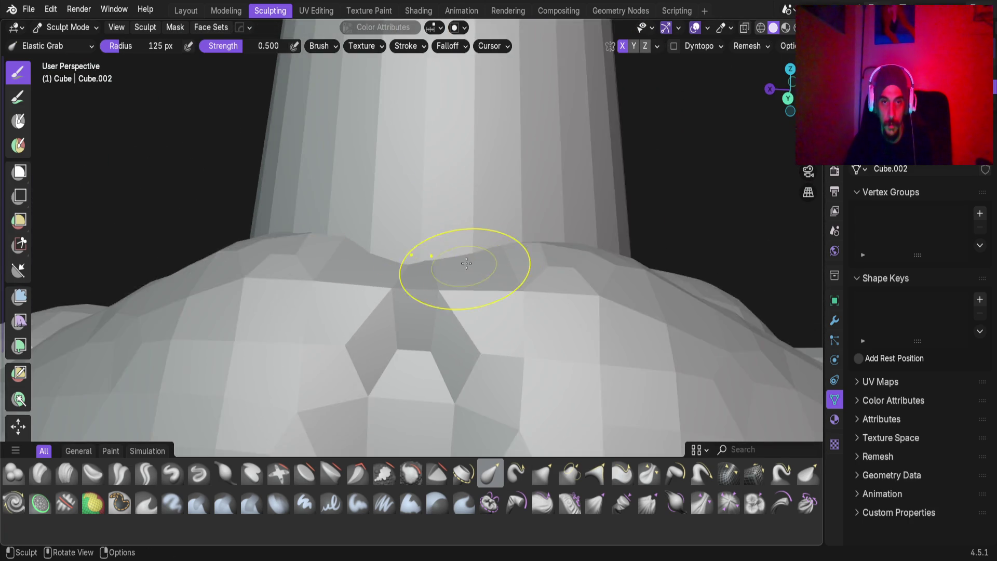
# Orbit around the neck, chest and shoulder to inspect the reshaped area.
pyautogui.moveTo(484, 285)
pyautogui.mouseDown(button='middle')
pyautogui.moveTo(483, 218)
pyautogui.moveTo(466, 155)
pyautogui.moveTo(361, 142)
pyautogui.mouseUp(button='middle')
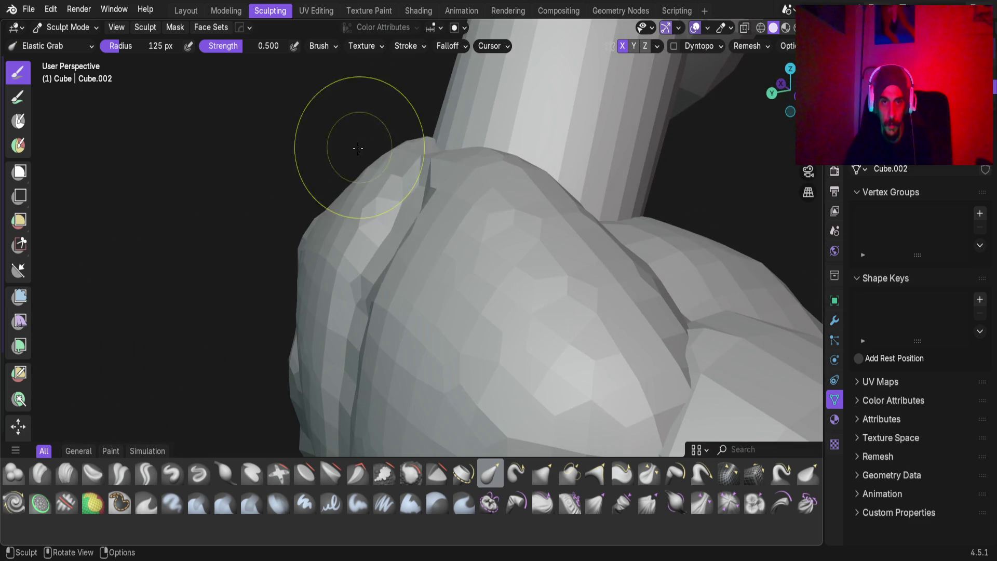
pyautogui.moveTo(416, 180)
pyautogui.mouseDown(button='middle')
pyautogui.moveTo(466, 300)
pyautogui.moveTo(427, 249)
pyautogui.moveTo(247, 198)
pyautogui.moveTo(470, 278)
pyautogui.mouseUp(button='middle')
pyautogui.scroll(3, 466, 300)
pyautogui.moveTo(500, 322)
pyautogui.mouseDown(button='middle')
pyautogui.moveTo(532, 330)
pyautogui.moveTo(532, 259)
pyautogui.moveTo(537, 292)
pyautogui.mouseUp(button='middle')
pyautogui.moveTo(430, 287)
pyautogui.mouseDown(button='middle')
pyautogui.moveTo(485, 229)
pyautogui.moveTo(472, 282)
pyautogui.moveTo(445, 303)
pyautogui.moveTo(433, 243)
pyautogui.moveTo(472, 245)
pyautogui.moveTo(519, 216)
pyautogui.moveTo(534, 263)
pyautogui.moveTo(514, 429)
pyautogui.moveTo(414, 294)
pyautogui.moveTo(480, 305)
pyautogui.moveTo(483, 277)
pyautogui.moveTo(530, 351)
pyautogui.moveTo(521, 414)
pyautogui.moveTo(445, 304)
pyautogui.moveTo(409, 299)
pyautogui.moveTo(510, 328)
pyautogui.moveTo(536, 371)
pyautogui.moveTo(528, 272)
pyautogui.moveTo(501, 305)
pyautogui.mouseUp(button='middle')
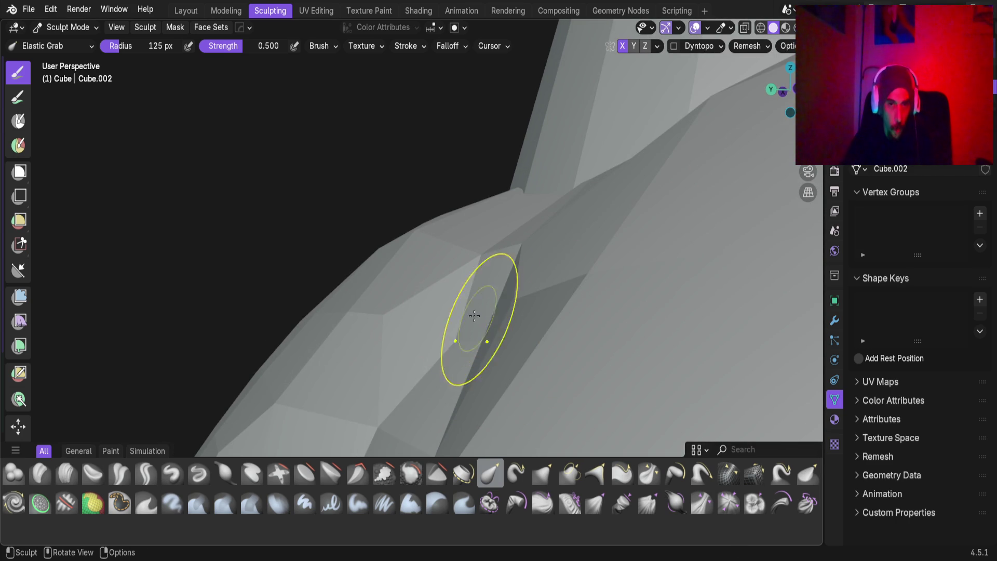
# Check the shoulder from closer angles, then show the body mesh's Modifier properties.
pyautogui.moveTo(462, 306)
pyautogui.mouseDown(button='middle')
pyautogui.moveTo(507, 271)
pyautogui.moveTo(520, 274)
pyautogui.moveTo(570, 353)
pyautogui.moveTo(537, 275)
pyautogui.moveTo(479, 273)
pyautogui.moveTo(629, 398)
pyautogui.mouseUp(button='middle')
pyautogui.moveTo(545, 375); pyautogui.dragTo(561, 347, button='middle')
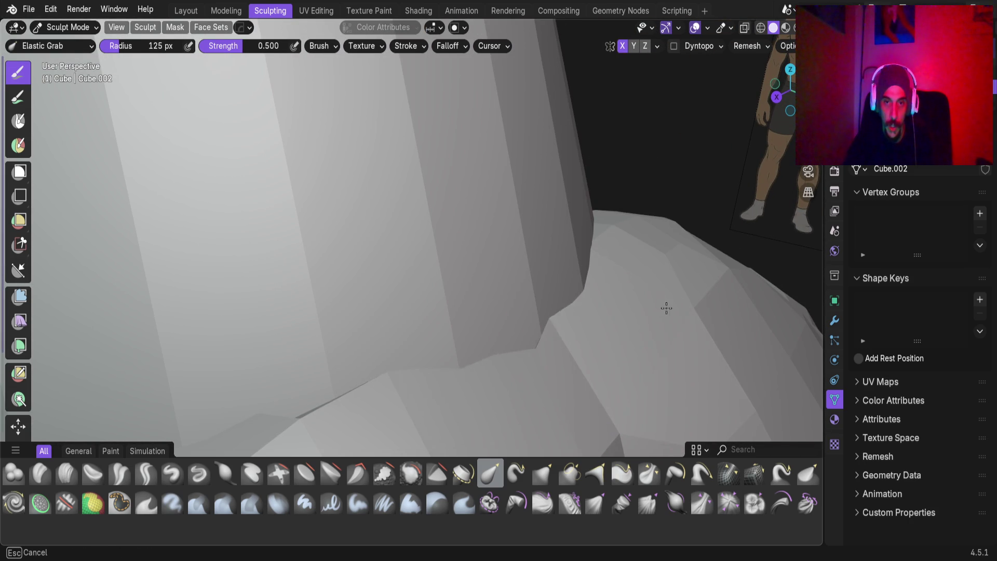
pyautogui.moveTo(679, 318)
pyautogui.mouseDown(button='middle')
pyautogui.moveTo(683, 272)
pyautogui.moveTo(494, 338)
pyautogui.moveTo(500, 326)
pyautogui.mouseUp(button='middle')
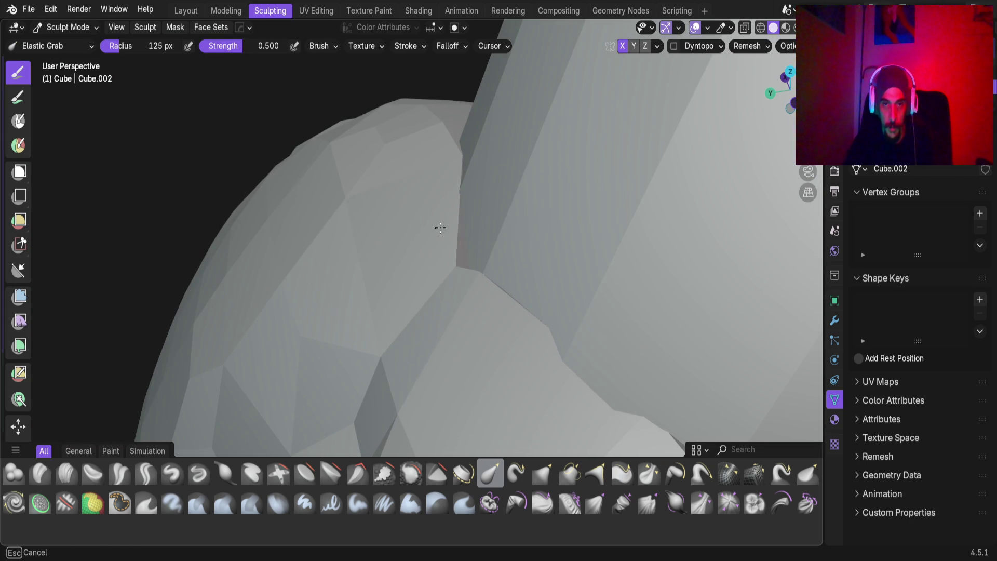
pyautogui.moveTo(441, 298)
pyautogui.mouseDown(button='middle')
pyautogui.moveTo(509, 287)
pyautogui.moveTo(467, 266)
pyautogui.moveTo(540, 300)
pyautogui.moveTo(545, 380)
pyautogui.moveTo(528, 307)
pyautogui.moveTo(445, 267)
pyautogui.moveTo(396, 216)
pyautogui.moveTo(214, 182)
pyautogui.moveTo(234, 189)
pyautogui.mouseUp(button='middle')
pyautogui.scroll(-5, 535, 373)
pyautogui.moveTo(500, 312)
pyautogui.mouseDown(button='middle')
pyautogui.moveTo(518, 243)
pyautogui.moveTo(484, 318)
pyautogui.mouseUp(button='middle')
pyautogui.scroll(2, 490, 245)
pyautogui.moveTo(489, 244)
pyautogui.keyDown('ctrl'); pyautogui.mouseDown(button='middle')
pyautogui.moveTo(468, 281)
pyautogui.moveTo(458, 360)
pyautogui.mouseUp(button='middle'); pyautogui.keyUp('ctrl')
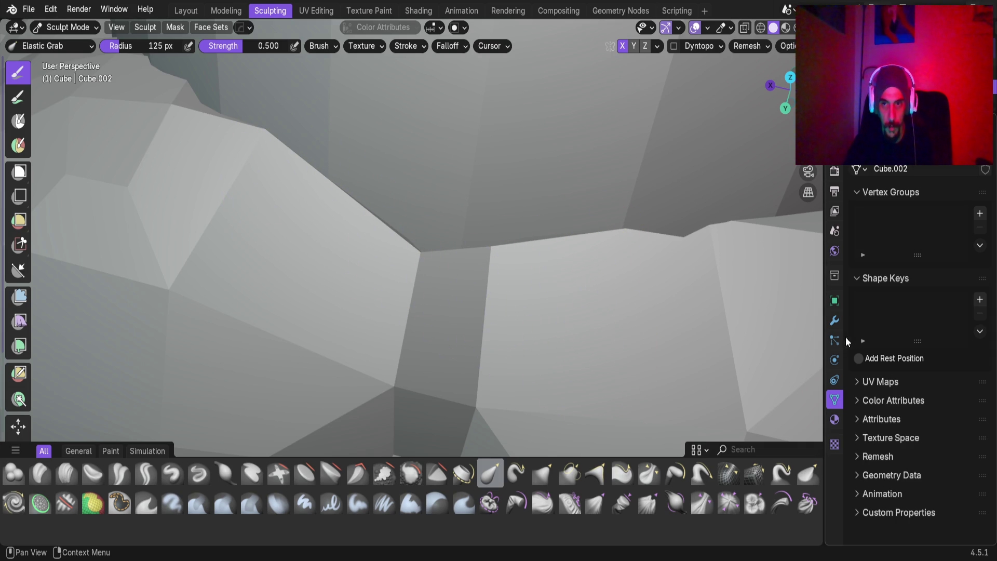
pyautogui.click(834, 321)
# Smooth the shoulder bump beside the neck base with an upward Elastic Grab stroke.
pyautogui.moveTo(790, 349)
pyautogui.mouseDown(button='middle')
pyautogui.moveTo(462, 325)
pyautogui.moveTo(434, 307)
pyautogui.mouseUp(button='middle')
pyautogui.scroll(-5, 459, 327)
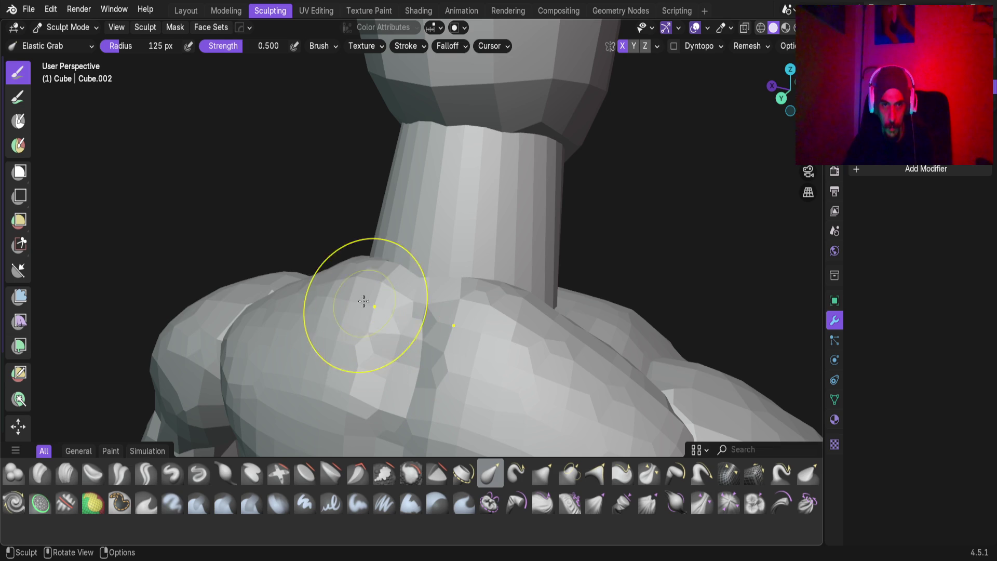
pyautogui.scroll(-3, 436, 372)
pyautogui.moveTo(437, 372); pyautogui.dragTo(423, 352, button='middle')
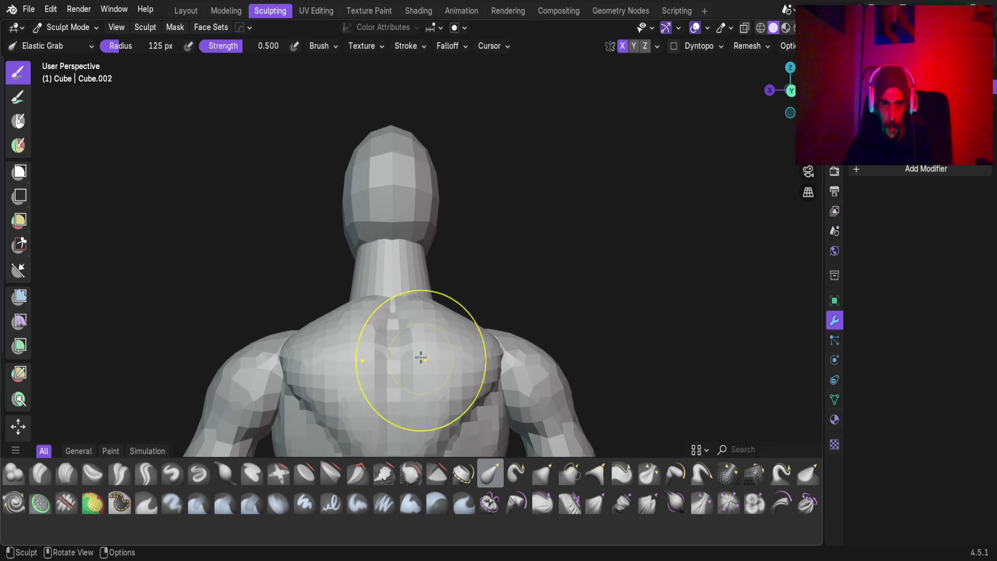
pyautogui.moveTo(409, 396); pyautogui.dragTo(485, 311, button='middle')
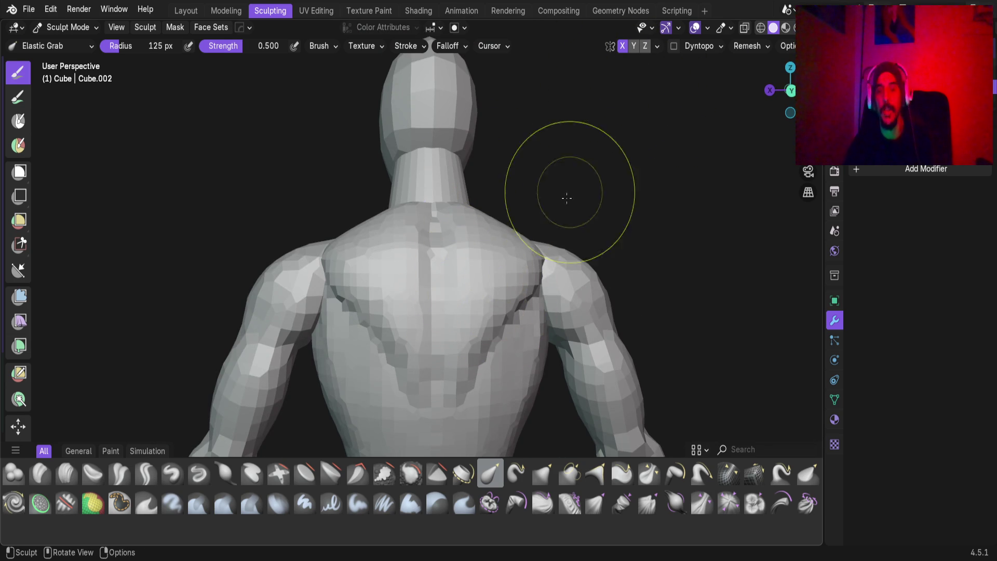
pyautogui.scroll(-2, 447, 338)
pyautogui.scroll(6, 483, 371)
pyautogui.scroll(4, 432, 262)
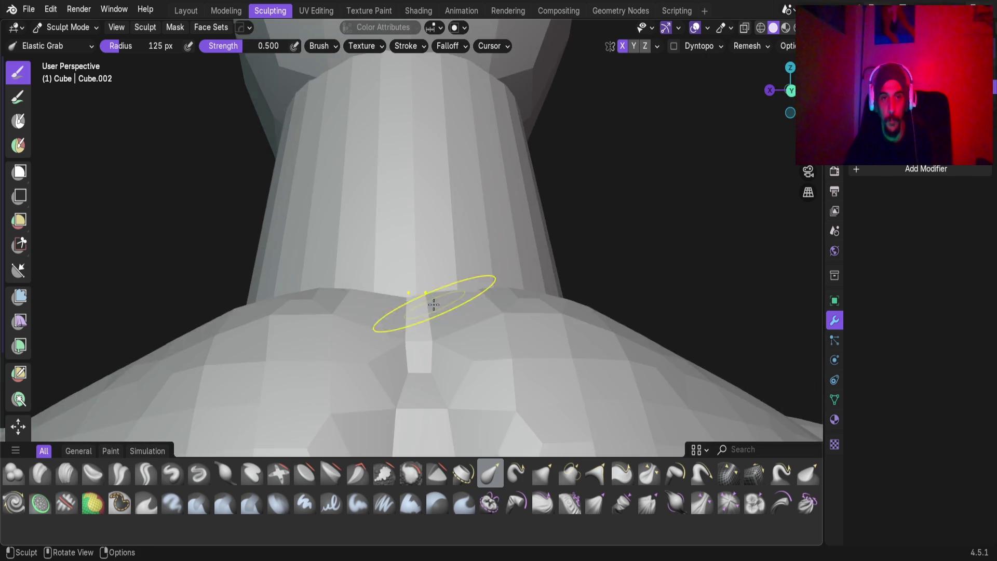
pyautogui.scroll(4, 395, 334)
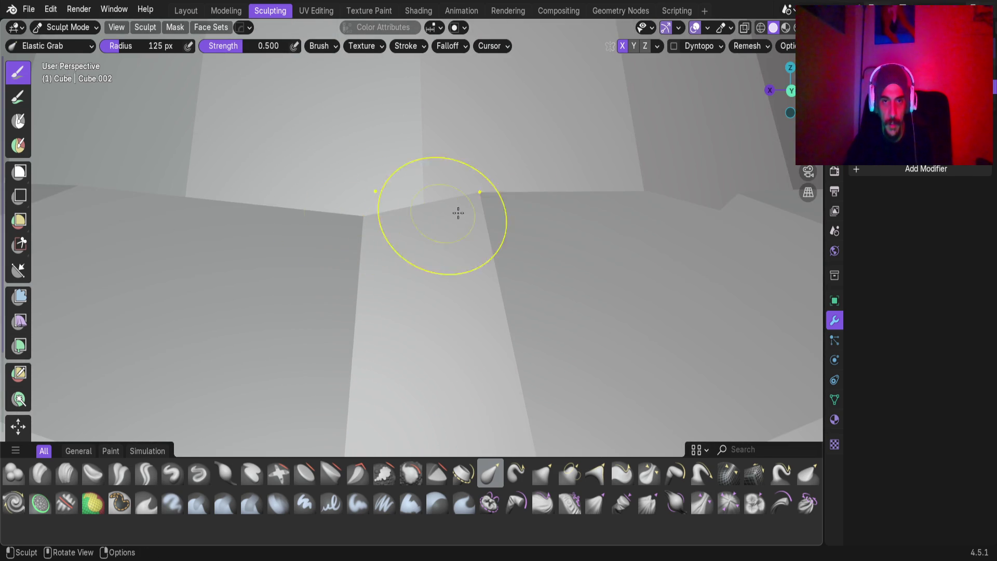
pyautogui.moveTo(361, 222)
pyautogui.mouseDown(button='middle')
pyautogui.moveTo(276, 285)
pyautogui.moveTo(378, 237)
pyautogui.moveTo(296, 265)
pyautogui.moveTo(384, 243)
pyautogui.mouseUp(button='middle')
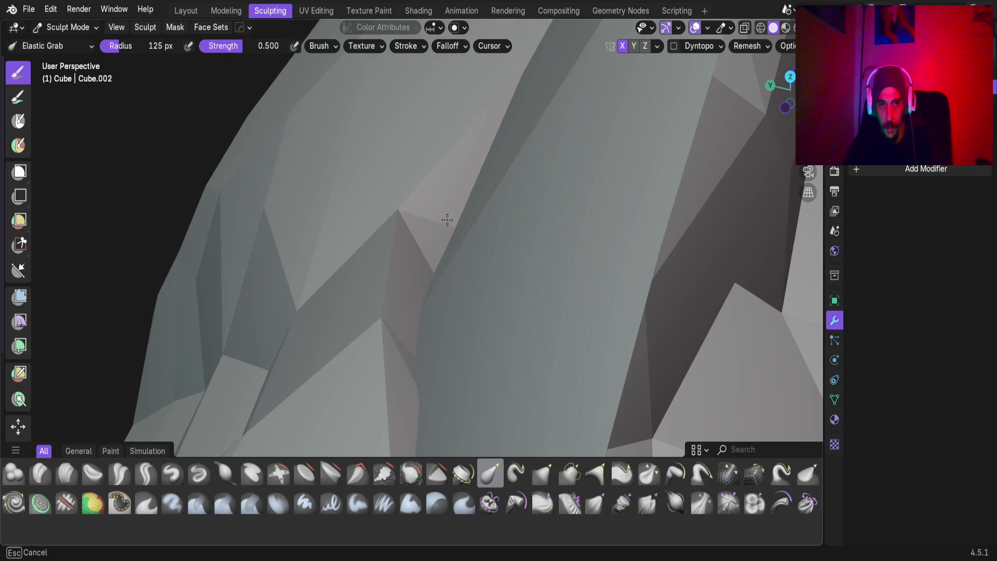
pyautogui.moveTo(382, 293)
pyautogui.mouseDown(button='middle')
pyautogui.moveTo(505, 180)
pyautogui.moveTo(438, 247)
pyautogui.moveTo(417, 326)
pyautogui.mouseUp(button='middle')
pyautogui.moveTo(437, 254)
pyautogui.mouseDown(button='middle')
pyautogui.moveTo(402, 314)
pyautogui.moveTo(466, 196)
pyautogui.moveTo(429, 270)
pyautogui.moveTo(448, 378)
pyautogui.moveTo(456, 173)
pyautogui.moveTo(568, 223)
pyautogui.moveTo(452, 264)
pyautogui.moveTo(381, 230)
pyautogui.mouseUp(button='middle')
pyautogui.scroll(-5, 448, 377)
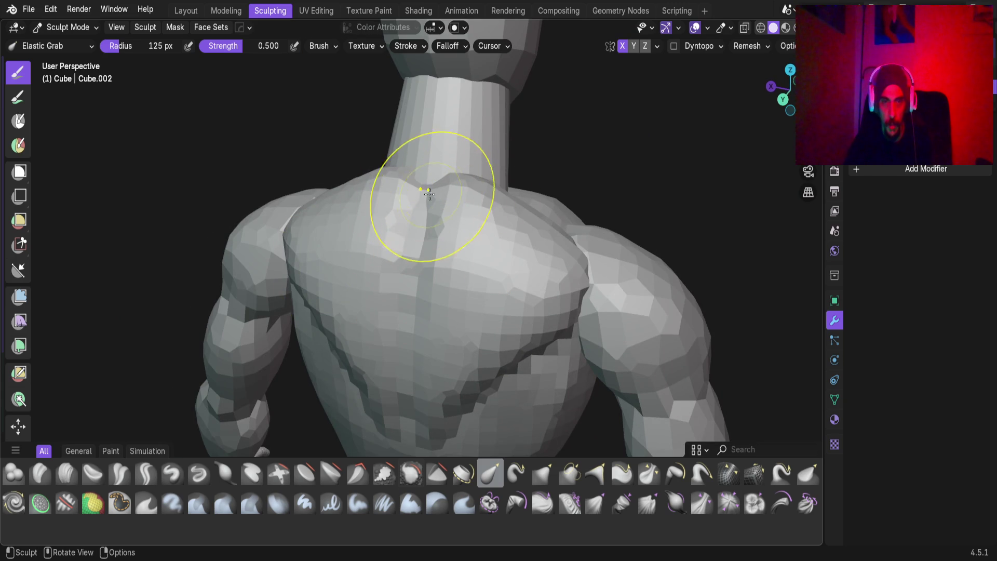
pyautogui.moveTo(435, 312)
pyautogui.mouseDown(button='middle')
pyautogui.moveTo(447, 201)
pyautogui.moveTo(536, 187)
pyautogui.moveTo(395, 231)
pyautogui.moveTo(478, 234)
pyautogui.moveTo(444, 224)
pyautogui.moveTo(490, 222)
pyautogui.moveTo(594, 138)
pyautogui.moveTo(546, 223)
pyautogui.moveTo(452, 266)
pyautogui.mouseUp(button='middle')
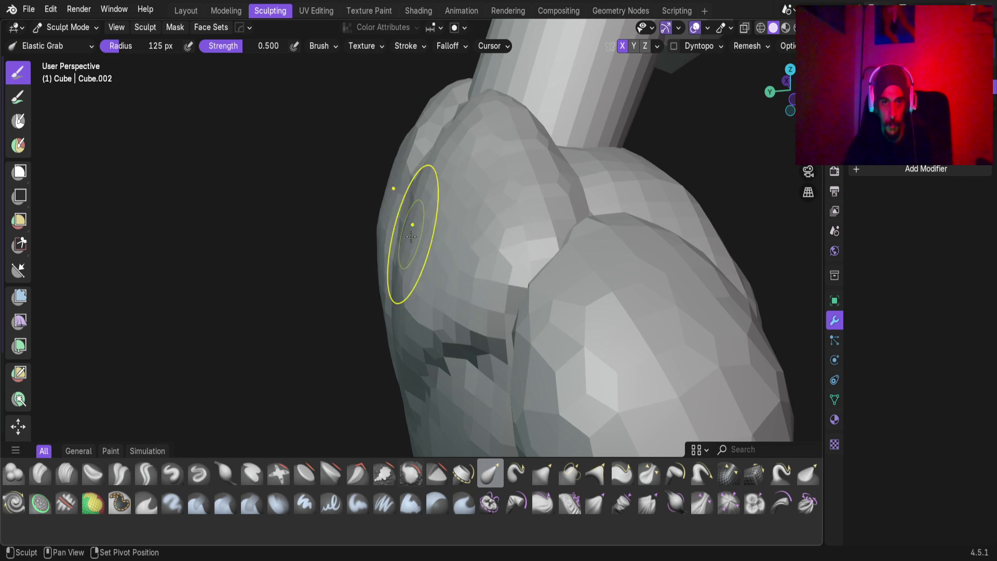
pyautogui.moveTo(453, 310); pyautogui.dragTo(473, 176)
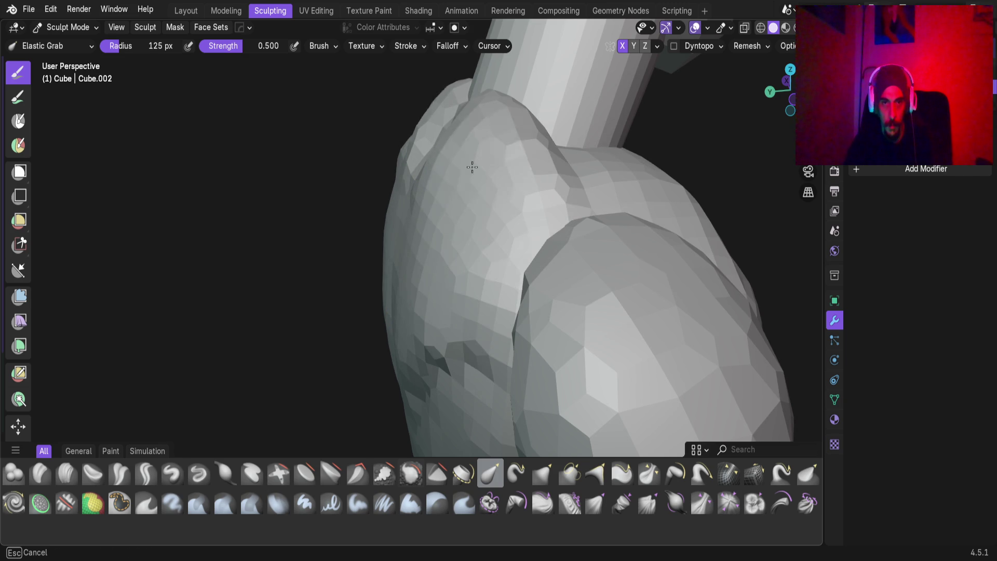
# Check the neck in front view, flatten the collar bumps, and save as Base_Male_AV.blend.
pyautogui.moveTo(420, 222)
pyautogui.mouseDown(button='middle')
pyautogui.moveTo(527, 249)
pyautogui.moveTo(423, 285)
pyautogui.moveTo(491, 134)
pyautogui.moveTo(583, 173)
pyautogui.moveTo(468, 208)
pyautogui.moveTo(332, 274)
pyautogui.moveTo(374, 270)
pyautogui.moveTo(442, 290)
pyautogui.moveTo(466, 266)
pyautogui.mouseUp(button='middle')
pyautogui.scroll(5, 512, 367)
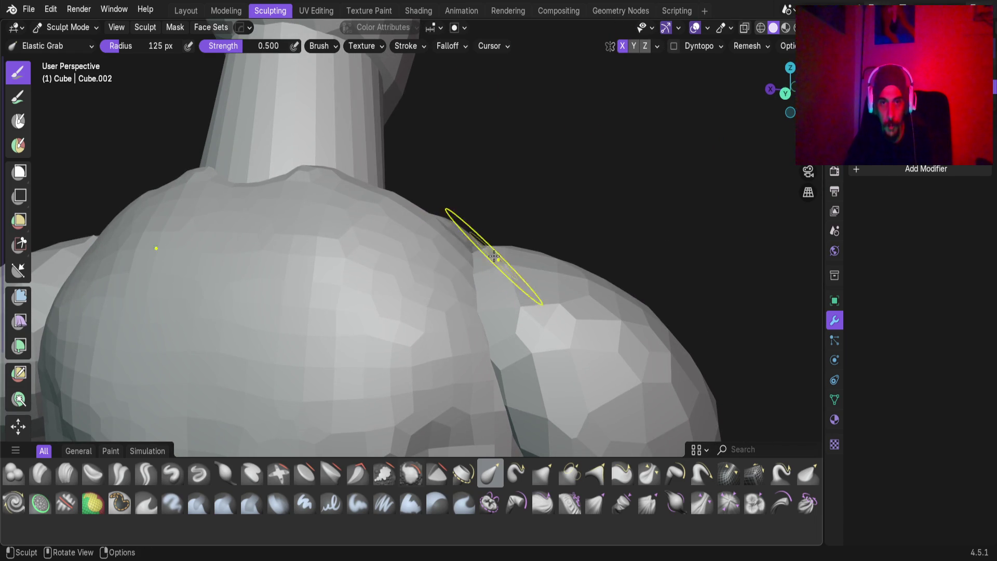
pyautogui.moveTo(512, 324)
pyautogui.mouseDown(button='middle')
pyautogui.moveTo(525, 317)
pyautogui.moveTo(485, 335)
pyautogui.mouseUp(button='middle')
pyautogui.moveTo(496, 297)
pyautogui.mouseDown(button='middle')
pyautogui.moveTo(425, 358)
pyautogui.moveTo(395, 358)
pyautogui.moveTo(423, 351)
pyautogui.moveTo(378, 338)
pyautogui.moveTo(465, 263)
pyautogui.mouseUp(button='middle')
pyautogui.moveTo(568, 279)
pyautogui.mouseDown(button='middle')
pyautogui.moveTo(550, 272)
pyautogui.moveTo(619, 278)
pyautogui.moveTo(525, 263)
pyautogui.moveTo(474, 238)
pyautogui.mouseUp(button='middle')
pyautogui.moveTo(597, 250)
pyautogui.mouseDown(button='middle')
pyautogui.moveTo(512, 240)
pyautogui.moveTo(562, 229)
pyautogui.moveTo(535, 260)
pyautogui.moveTo(549, 257)
pyautogui.mouseUp(button='middle')
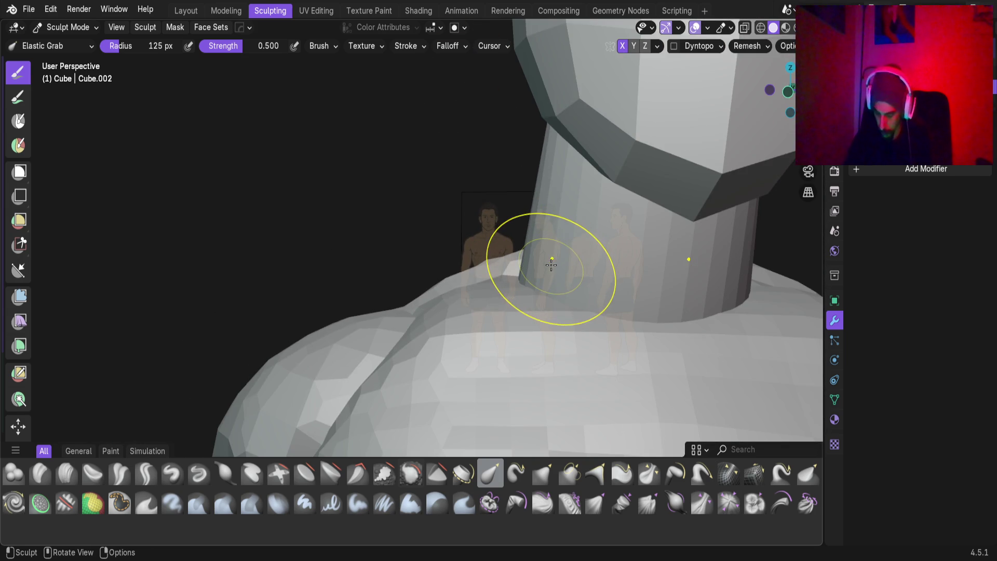
pyautogui.press('KP_1')
pyautogui.scroll(5, 594, 274)
pyautogui.scroll(-8, 504, 264)
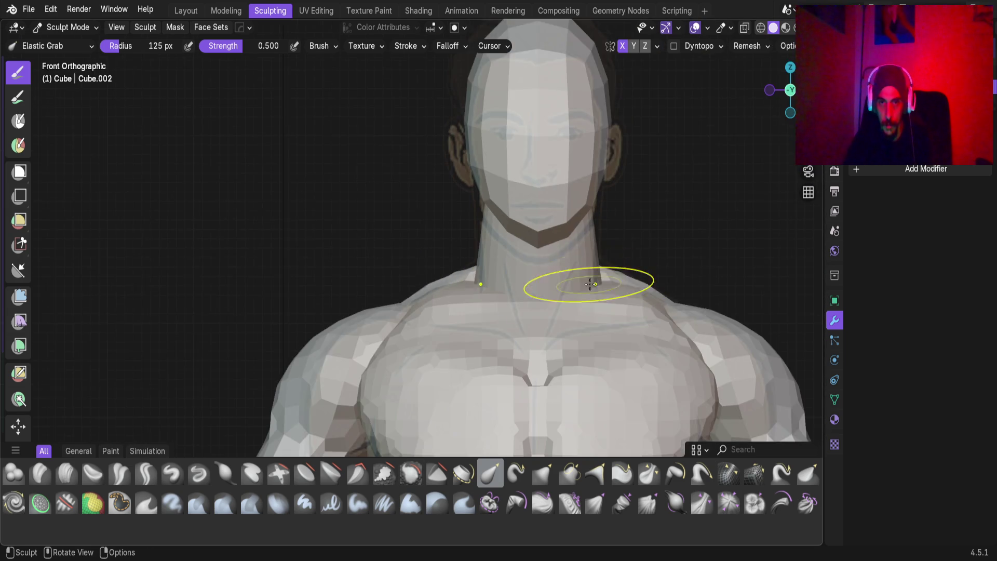
pyautogui.scroll(-3, 484, 360)
pyautogui.moveTo(478, 311)
pyautogui.mouseDown(button='middle')
pyautogui.moveTo(338, 305)
pyautogui.moveTo(428, 285)
pyautogui.moveTo(211, 251)
pyautogui.moveTo(507, 302)
pyautogui.moveTo(643, 185)
pyautogui.moveTo(610, 158)
pyautogui.moveTo(487, 216)
pyautogui.moveTo(468, 282)
pyautogui.moveTo(446, 283)
pyautogui.moveTo(345, 216)
pyautogui.moveTo(380, 201)
pyautogui.moveTo(358, 248)
pyautogui.mouseUp(button='middle')
pyautogui.scroll(4, 434, 285)
pyautogui.moveTo(334, 240); pyautogui.dragTo(333, 249)
pyautogui.scroll(-3, 450, 301)
pyautogui.moveTo(449, 301)
pyautogui.mouseDown(button='middle')
pyautogui.moveTo(483, 322)
pyautogui.moveTo(414, 372)
pyautogui.moveTo(510, 285)
pyautogui.moveTo(396, 289)
pyautogui.moveTo(485, 283)
pyautogui.moveTo(412, 251)
pyautogui.moveTo(458, 271)
pyautogui.mouseUp(button='middle')
pyautogui.hotkey('ctrl', 's')
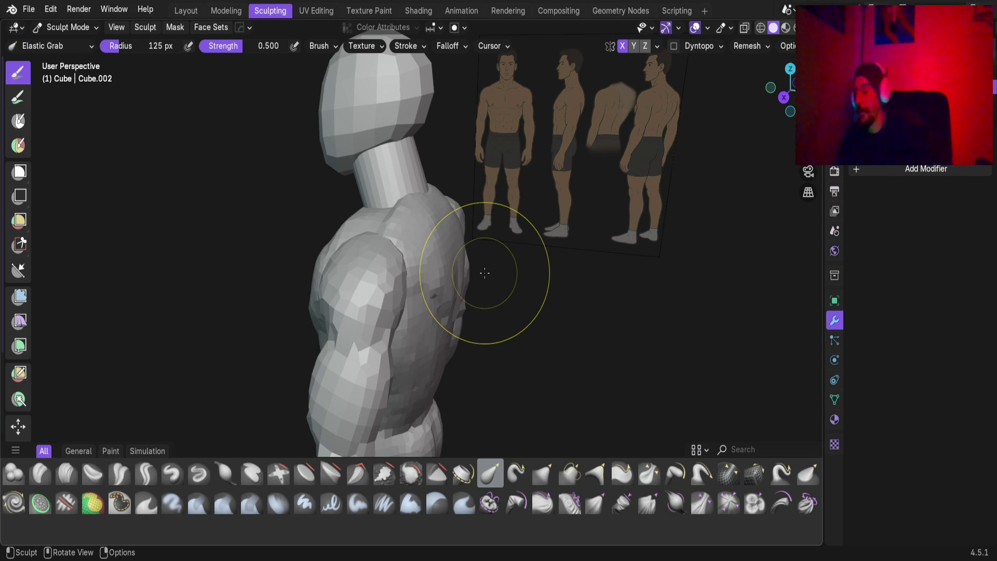
# Pull the surface near the shoulder, then undo the stroke that badly distorted it.
pyautogui.scroll(-2, 378, 256)
pyautogui.scroll(2, 445, 378)
pyautogui.moveTo(400, 322)
pyautogui.mouseDown(button='middle')
pyautogui.moveTo(545, 285)
pyautogui.moveTo(378, 367)
pyautogui.mouseUp(button='middle')
pyautogui.scroll(5, 423, 323)
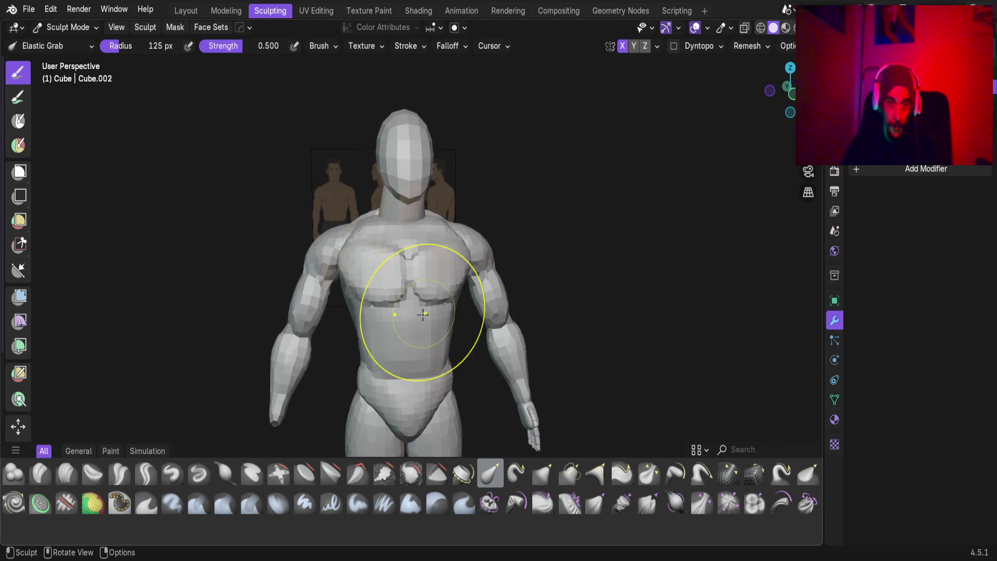
pyautogui.moveTo(421, 296); pyautogui.dragTo(400, 281, button='middle')
pyautogui.scroll(5, 382, 260)
pyautogui.moveTo(363, 220)
pyautogui.mouseDown(button='middle')
pyautogui.moveTo(363, 148)
pyautogui.moveTo(367, 305)
pyautogui.moveTo(319, 247)
pyautogui.moveTo(417, 237)
pyautogui.mouseUp(button='middle')
pyautogui.scroll(-4, 405, 300)
pyautogui.scroll(3, 418, 237)
pyautogui.scroll(4, 383, 296)
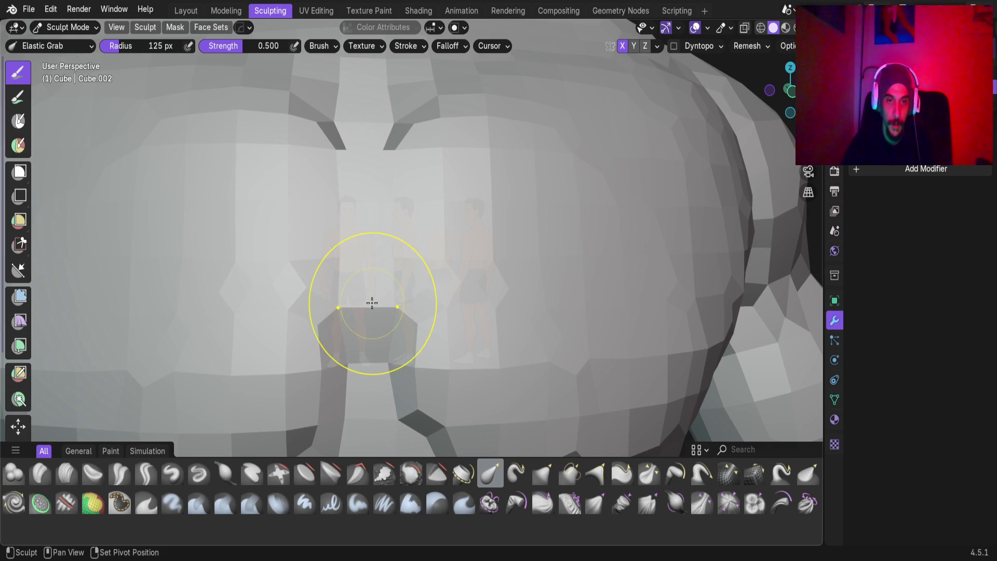
pyautogui.moveTo(370, 305)
pyautogui.mouseDown(button='middle')
pyautogui.moveTo(374, 282)
pyautogui.moveTo(334, 207)
pyautogui.moveTo(360, 296)
pyautogui.moveTo(402, 285)
pyautogui.mouseUp(button='middle')
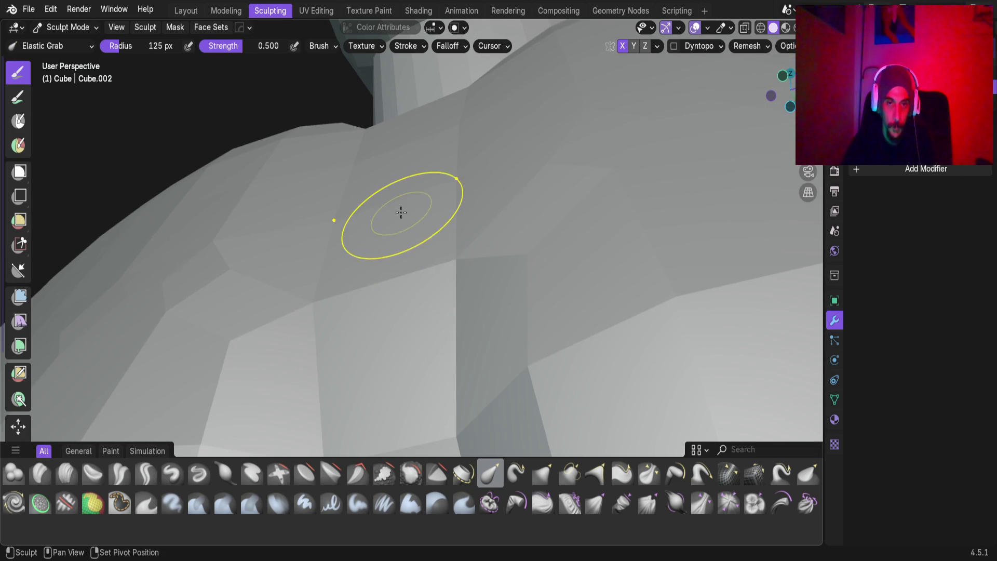
pyautogui.moveTo(402, 187); pyautogui.dragTo(403, 332)
pyautogui.moveTo(415, 145); pyautogui.dragTo(430, 273)
pyautogui.hotkey('ctrl', 'z')
# Reshape the torso notch and the central and left chest creases with Elastic Grab.
pyautogui.moveTo(434, 312)
pyautogui.mouseDown(button='middle')
pyautogui.moveTo(466, 385)
pyautogui.moveTo(390, 312)
pyautogui.moveTo(296, 311)
pyautogui.moveTo(352, 278)
pyautogui.moveTo(423, 263)
pyautogui.moveTo(429, 274)
pyautogui.moveTo(543, 263)
pyautogui.moveTo(466, 270)
pyautogui.moveTo(490, 271)
pyautogui.mouseUp(button='middle')
pyautogui.scroll(5, 389, 312)
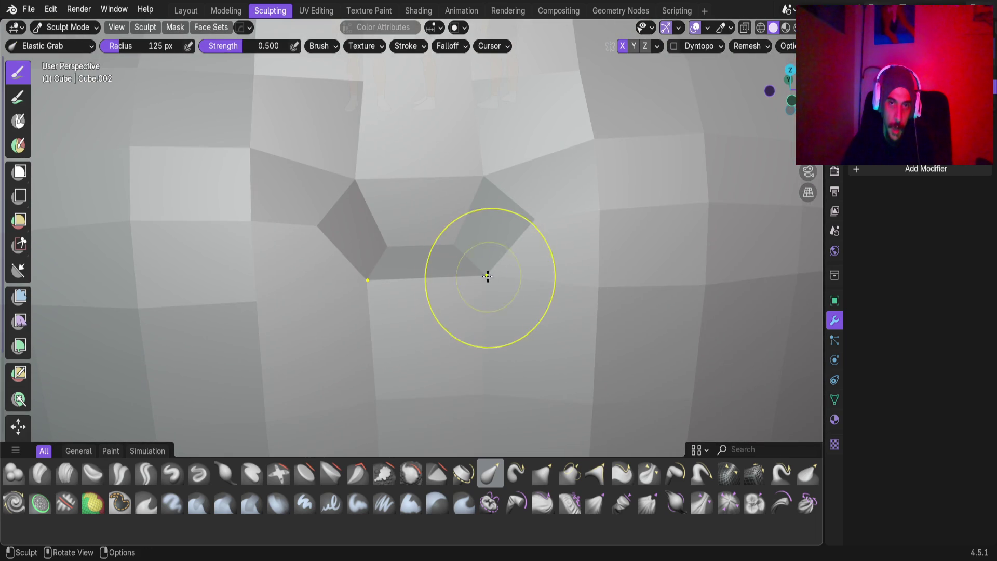
pyautogui.moveTo(489, 272); pyautogui.dragTo(460, 291)
pyautogui.moveTo(460, 291)
pyautogui.mouseDown(button='middle')
pyautogui.moveTo(373, 329)
pyautogui.moveTo(441, 223)
pyautogui.moveTo(698, 238)
pyautogui.mouseUp(button='middle')
pyautogui.moveTo(386, 333)
pyautogui.mouseDown(button='middle')
pyautogui.moveTo(534, 345)
pyautogui.moveTo(487, 271)
pyautogui.moveTo(383, 307)
pyautogui.moveTo(539, 305)
pyautogui.moveTo(414, 356)
pyautogui.moveTo(436, 374)
pyautogui.moveTo(506, 363)
pyautogui.moveTo(445, 289)
pyautogui.moveTo(562, 251)
pyautogui.moveTo(506, 237)
pyautogui.moveTo(577, 182)
pyautogui.moveTo(512, 189)
pyautogui.moveTo(502, 203)
pyautogui.moveTo(431, 208)
pyautogui.mouseUp(button='middle')
pyautogui.moveTo(471, 263); pyautogui.dragTo(490, 259, button='middle')
pyautogui.moveTo(424, 255)
pyautogui.mouseDown(button='middle')
pyautogui.moveTo(485, 311)
pyautogui.moveTo(423, 312)
pyautogui.mouseUp(button='middle')
pyautogui.moveTo(496, 349)
pyautogui.mouseDown(button='middle')
pyautogui.moveTo(445, 356)
pyautogui.moveTo(438, 242)
pyautogui.mouseUp(button='middle')
pyautogui.moveTo(474, 288)
pyautogui.mouseDown()
pyautogui.moveTo(452, 296)
pyautogui.moveTo(365, 285)
pyautogui.moveTo(374, 291)
pyautogui.mouseUp()
pyautogui.moveTo(483, 351); pyautogui.dragTo(401, 351)
pyautogui.moveTo(401, 352); pyautogui.dragTo(400, 312, button='middle')
# Pull the sternum crease into shape from a near-front view of the chest.
pyautogui.scroll(-3, 401, 267)
pyautogui.moveTo(400, 267)
pyautogui.mouseDown(button='middle')
pyautogui.moveTo(376, 291)
pyautogui.moveTo(382, 320)
pyautogui.moveTo(401, 289)
pyautogui.moveTo(387, 296)
pyautogui.mouseUp(button='middle')
pyautogui.scroll(-3, 413, 240)
pyautogui.scroll(2, 414, 240)
pyautogui.moveTo(413, 240)
pyautogui.mouseDown(button='middle')
pyautogui.moveTo(429, 261)
pyautogui.moveTo(428, 296)
pyautogui.mouseUp(button='middle')
pyautogui.scroll(2, 428, 303)
pyautogui.moveTo(428, 303); pyautogui.dragTo(436, 282)
pyautogui.scroll(-3, 436, 282)
pyautogui.moveTo(436, 282)
pyautogui.mouseDown(button='middle')
pyautogui.moveTo(521, 238)
pyautogui.moveTo(503, 261)
pyautogui.moveTo(453, 275)
pyautogui.mouseUp(button='middle')
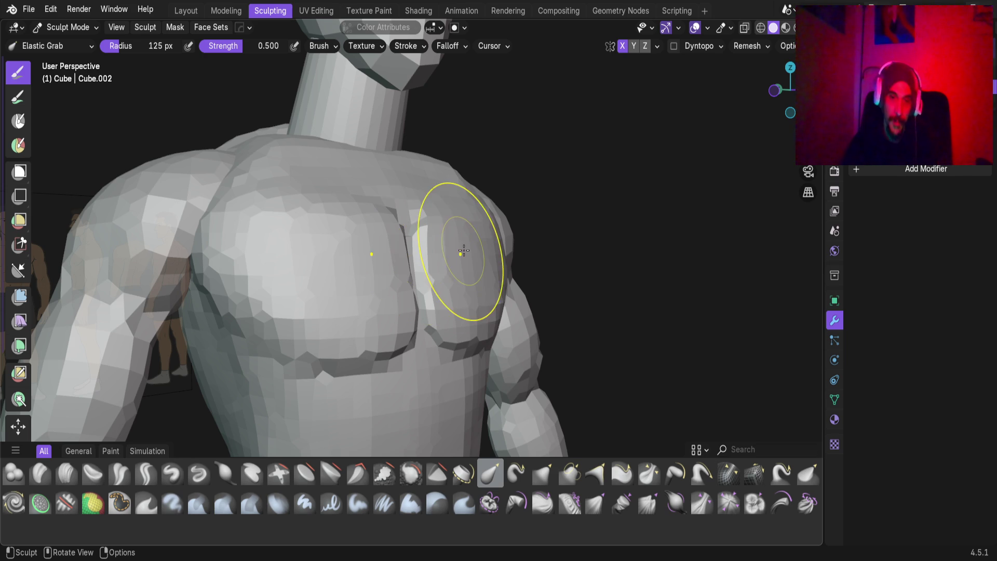
pyautogui.scroll(-3, 457, 255)
pyautogui.scroll(-3, 451, 290)
pyautogui.scroll(5, 456, 267)
pyautogui.moveTo(356, 201)
pyautogui.mouseDown(button='middle')
pyautogui.moveTo(234, 210)
pyautogui.moveTo(291, 223)
pyautogui.moveTo(341, 274)
pyautogui.mouseUp(button='middle')
pyautogui.scroll(-4, 350, 236)
pyautogui.moveTo(349, 236)
pyautogui.mouseDown(button='middle')
pyautogui.moveTo(357, 258)
pyautogui.moveTo(391, 218)
pyautogui.moveTo(334, 274)
pyautogui.moveTo(489, 274)
pyautogui.moveTo(415, 281)
pyautogui.moveTo(339, 307)
pyautogui.moveTo(585, 301)
pyautogui.moveTo(477, 285)
pyautogui.moveTo(536, 289)
pyautogui.moveTo(412, 311)
pyautogui.moveTo(503, 285)
pyautogui.moveTo(434, 272)
pyautogui.moveTo(394, 291)
pyautogui.moveTo(329, 280)
pyautogui.moveTo(420, 305)
pyautogui.mouseUp(button='middle')
pyautogui.scroll(3, 392, 218)
pyautogui.scroll(-3, 415, 281)
pyautogui.scroll(-2, 395, 290)
pyautogui.scroll(3, 412, 311)
pyautogui.scroll(3, 369, 285)
pyautogui.scroll(-5, 420, 305)
pyautogui.moveTo(563, 351)
pyautogui.mouseDown(button='middle')
pyautogui.moveTo(499, 296)
pyautogui.moveTo(416, 357)
pyautogui.mouseUp(button='middle')
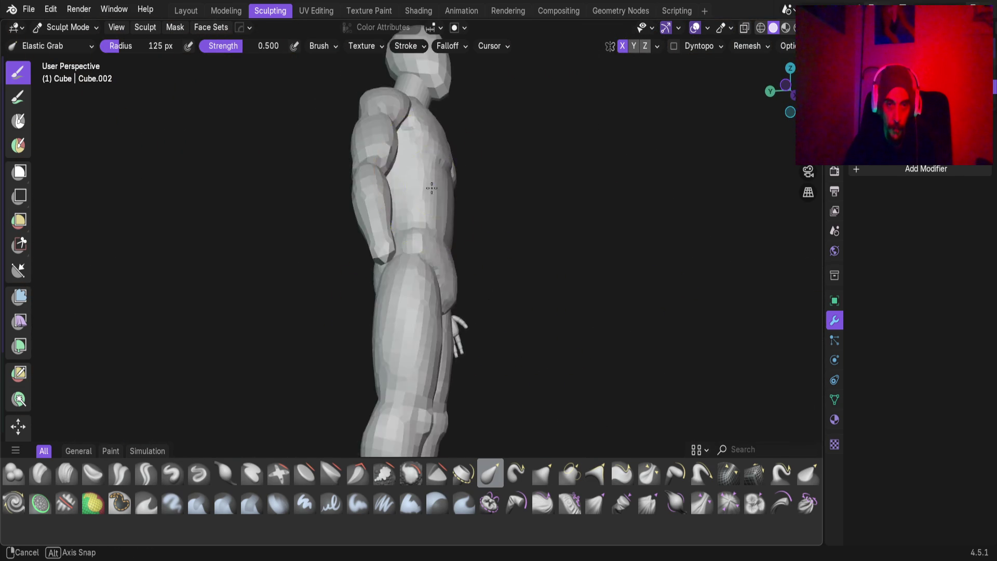
pyautogui.moveTo(416, 246)
pyautogui.mouseDown(button='middle')
pyautogui.moveTo(436, 244)
pyautogui.moveTo(316, 244)
pyautogui.mouseUp(button='middle')
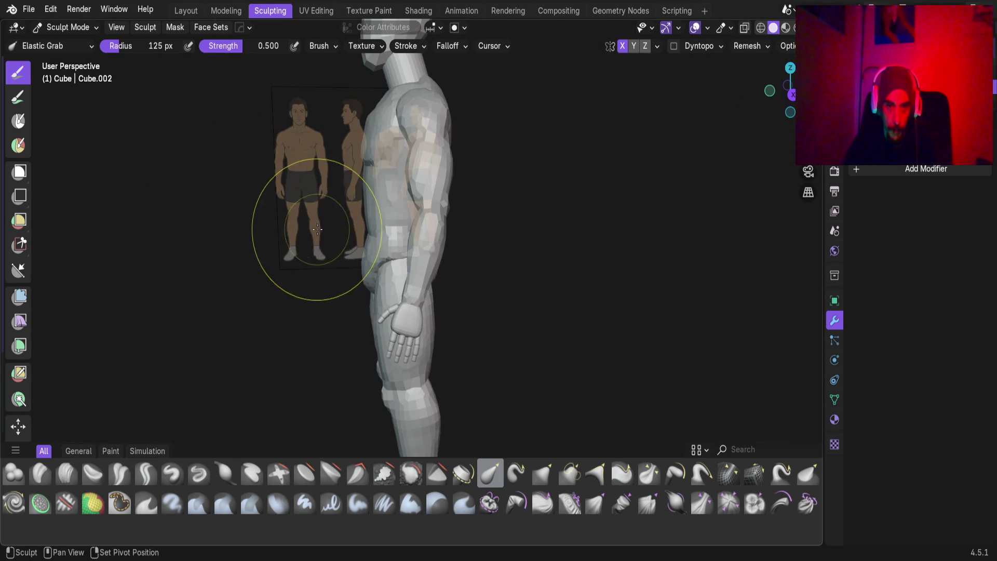
pyautogui.moveTo(402, 227); pyautogui.dragTo(376, 212, button='middle')
pyautogui.moveTo(390, 180)
pyautogui.mouseDown(button='middle')
pyautogui.moveTo(396, 234)
pyautogui.moveTo(411, 234)
pyautogui.moveTo(376, 253)
pyautogui.moveTo(282, 252)
pyautogui.moveTo(374, 270)
pyautogui.moveTo(401, 263)
pyautogui.moveTo(368, 376)
pyautogui.moveTo(367, 278)
pyautogui.moveTo(364, 259)
pyautogui.moveTo(360, 289)
pyautogui.moveTo(353, 222)
pyautogui.mouseUp(button='middle')
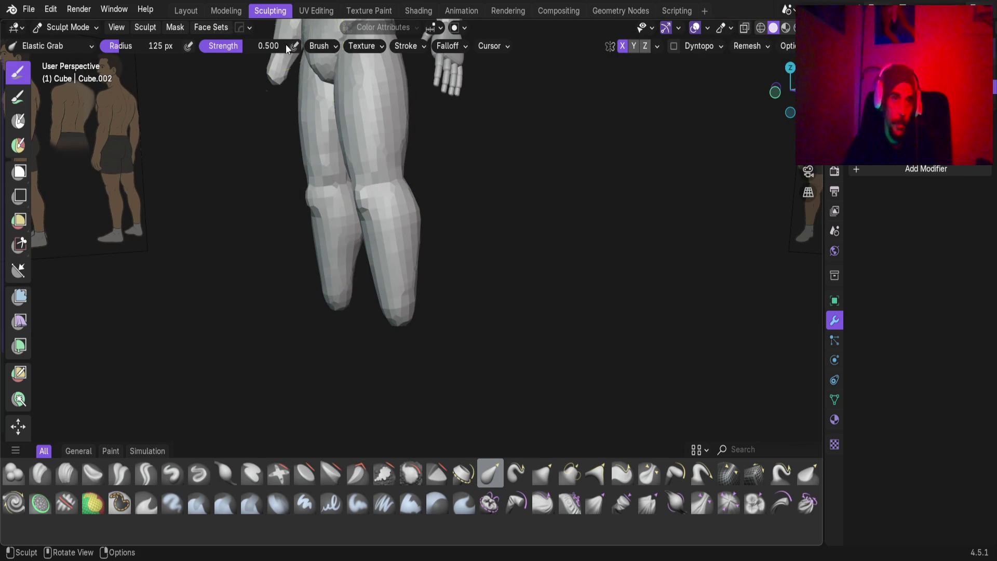
pyautogui.click(186, 10)
# Clear the torso selection and reset the 3D cursor to the world origin.
pyautogui.scroll(2, 435, 385)
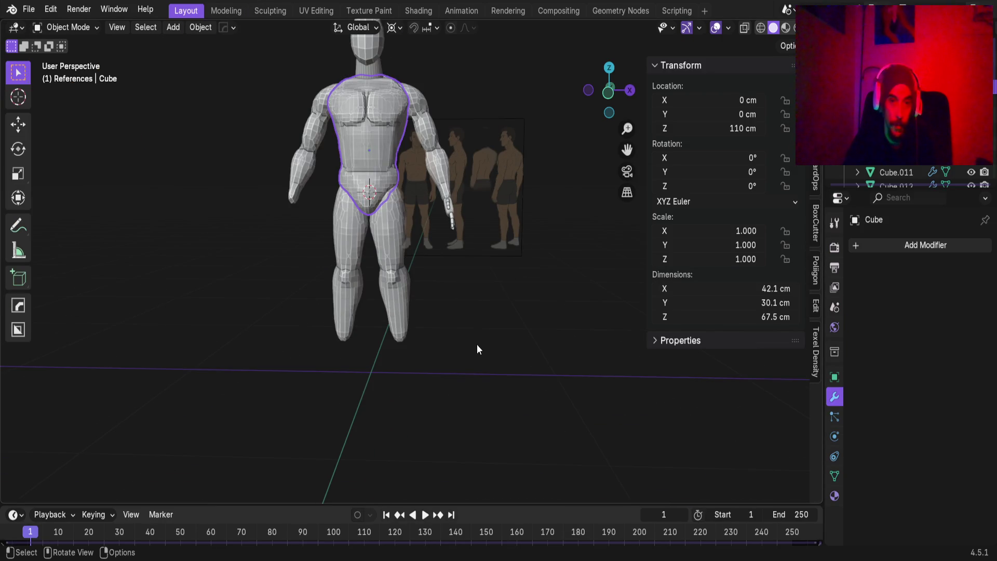
pyautogui.scroll(2, 476, 349)
pyautogui.click(440, 415)
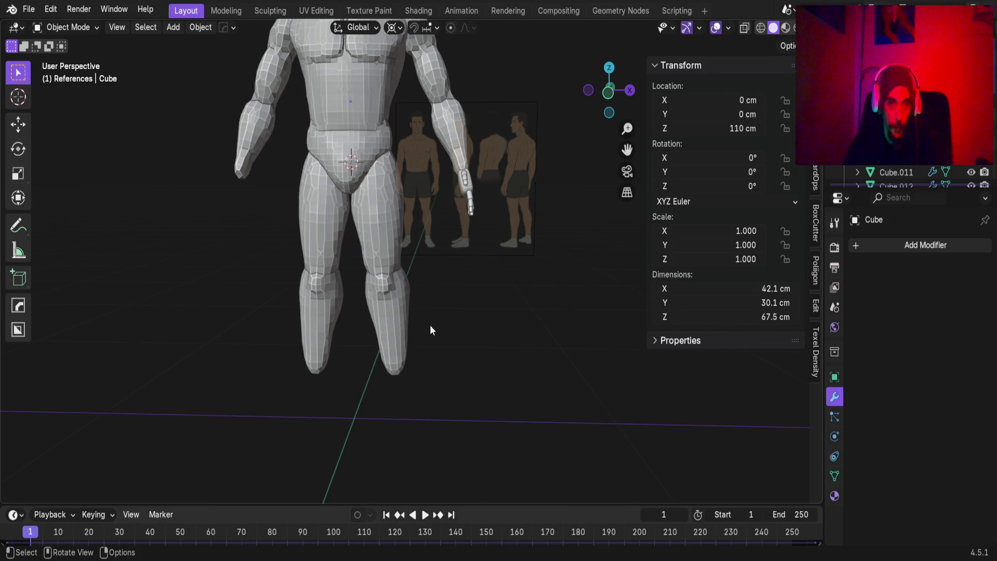
pyautogui.hotkey('shift', 'c')
# Frame the legs and feet in Front Orthographic view and bring up the Add menu.
pyautogui.scroll(3, 555, 328)
pyautogui.scroll(6, 409, 320)
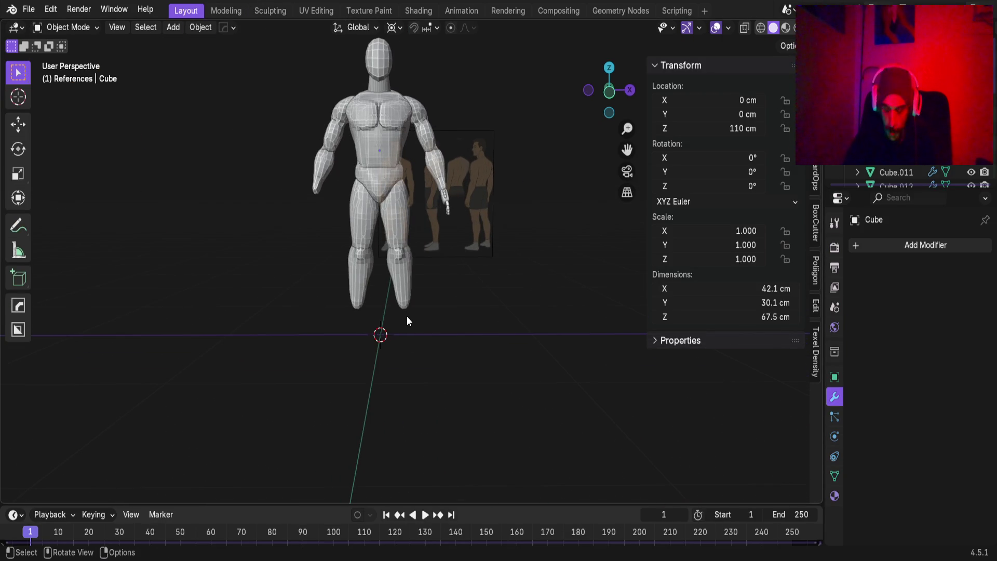
pyautogui.press('KP_1')
pyautogui.scroll(5, 418, 363)
pyautogui.keyDown('shift'); pyautogui.moveTo(420, 374); pyautogui.dragTo(434, 365, button='middle'); pyautogui.keyUp('shift')
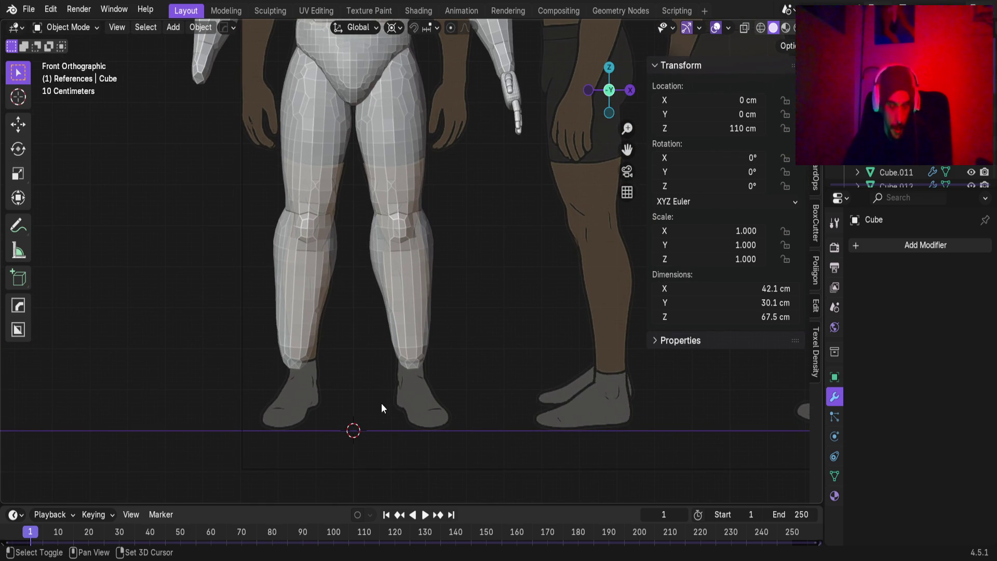
pyautogui.hotkey('shift', 'a')
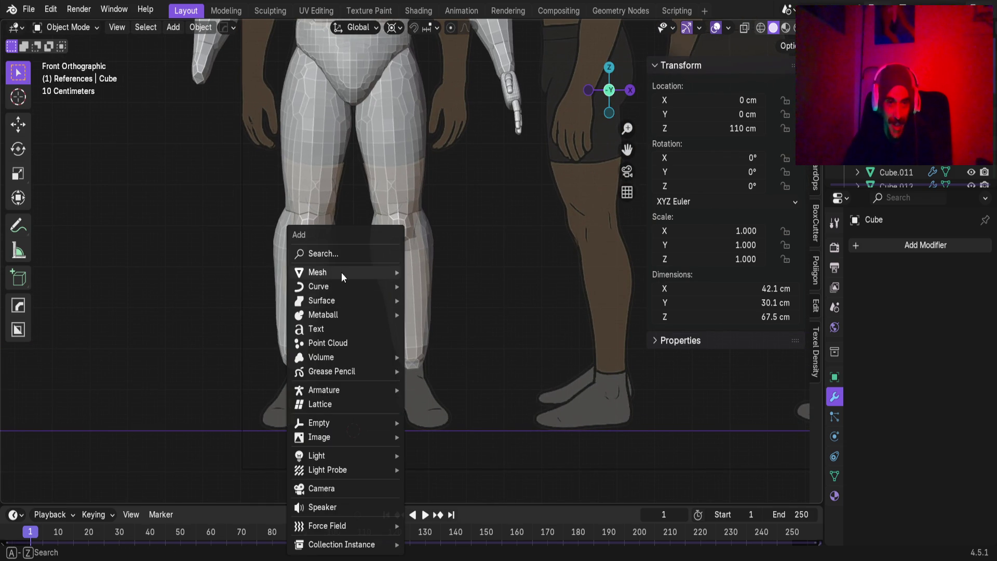
# Add a cube mesh and scale it down to 20 cm.
pyautogui.moveTo(376, 276)
pyautogui.click(418, 286)
pyautogui.scroll(-6, 587, 461)
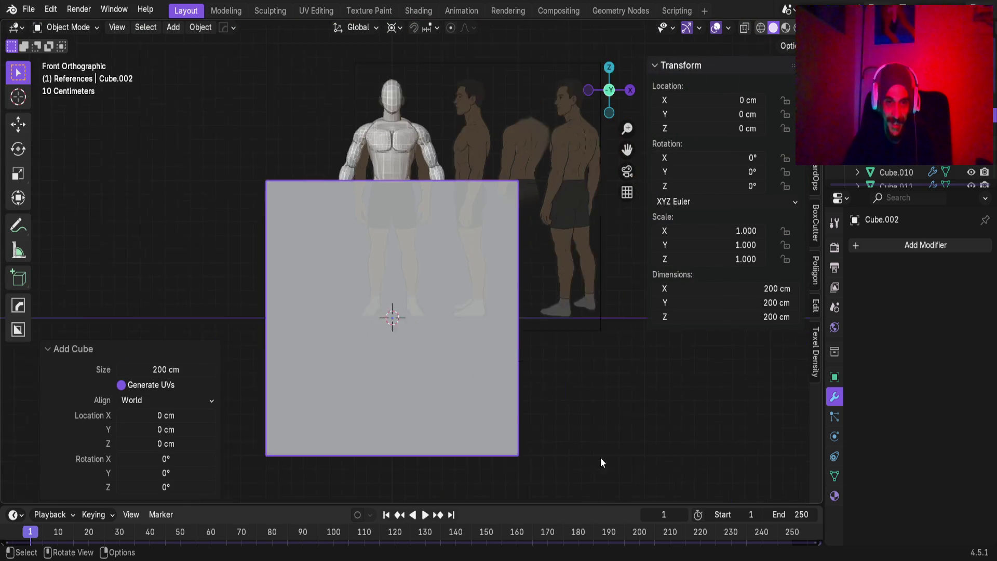
pyautogui.press('s')
pyautogui.click(427, 332)
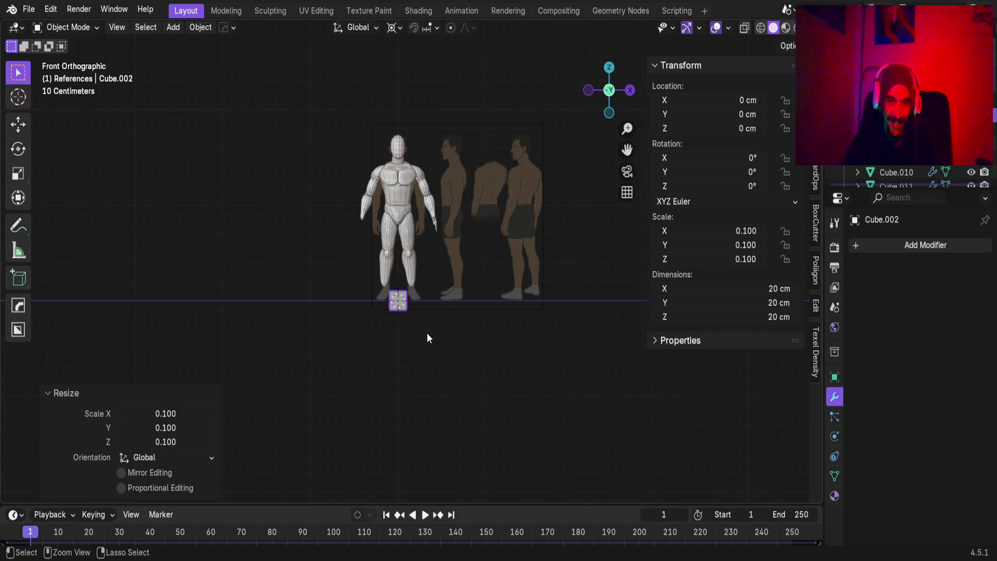
pyautogui.scroll(5, 415, 356)
# Move the cube to Z 10 cm on the ground and X 16 cm over the foot.
pyautogui.press('g')
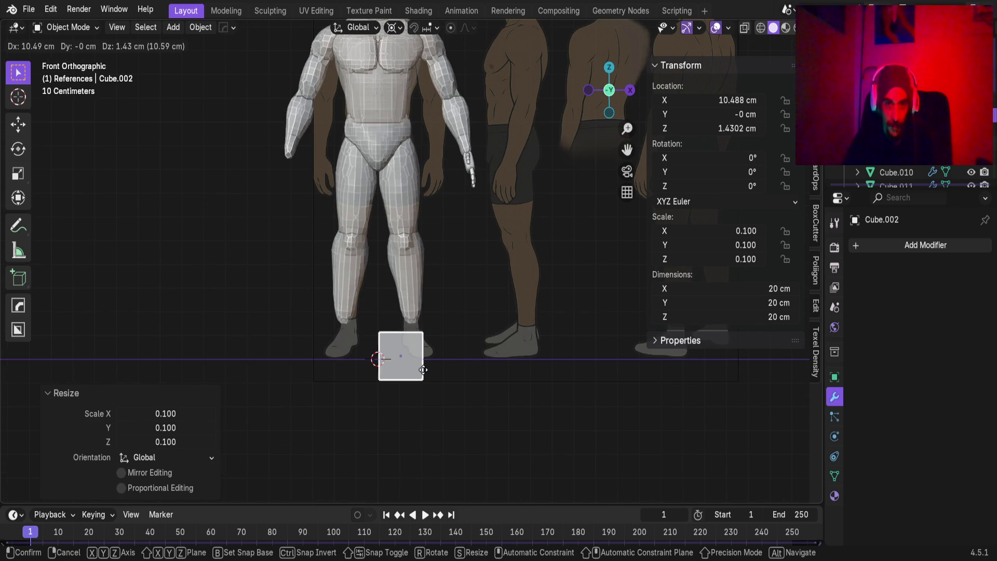
pyautogui.press('x')
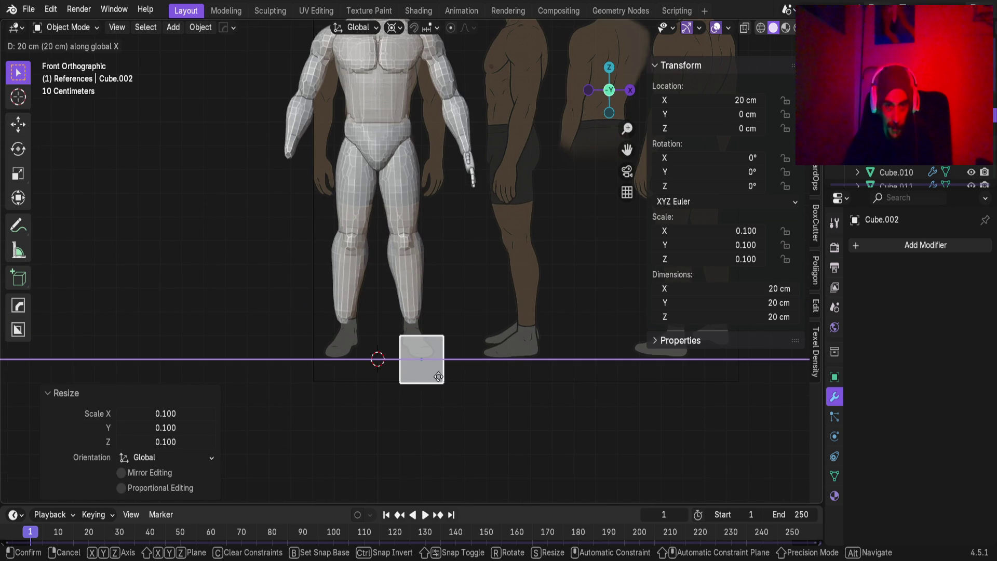
pyautogui.click(438, 378)
pyautogui.press('g')
pyautogui.press('z')
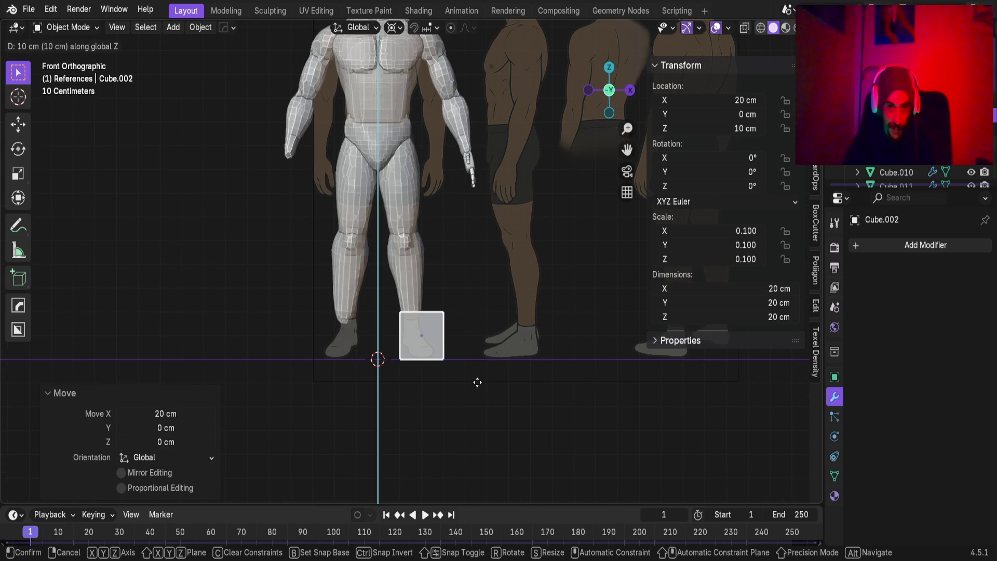
pyautogui.click(477, 376)
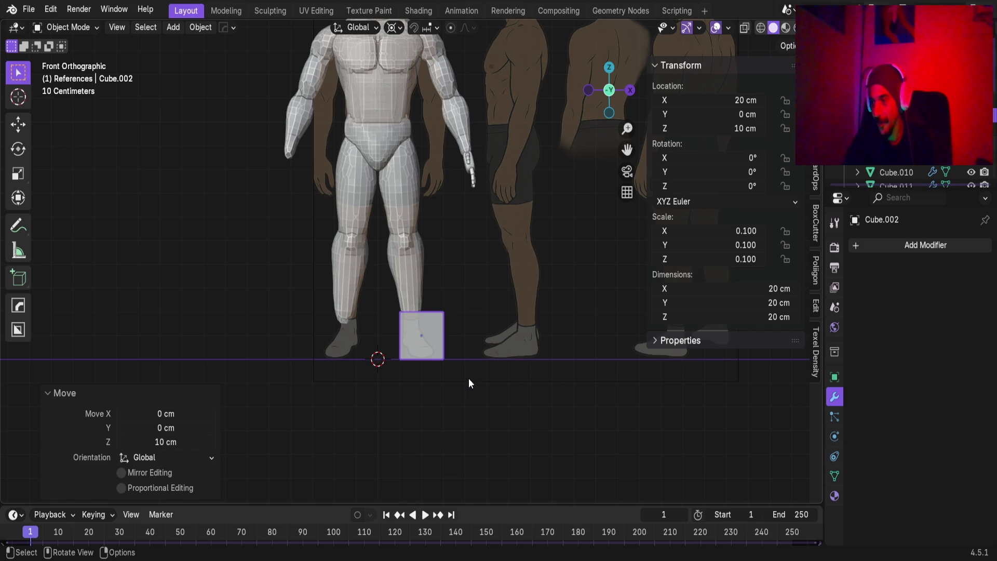
pyautogui.scroll(5, 462, 379)
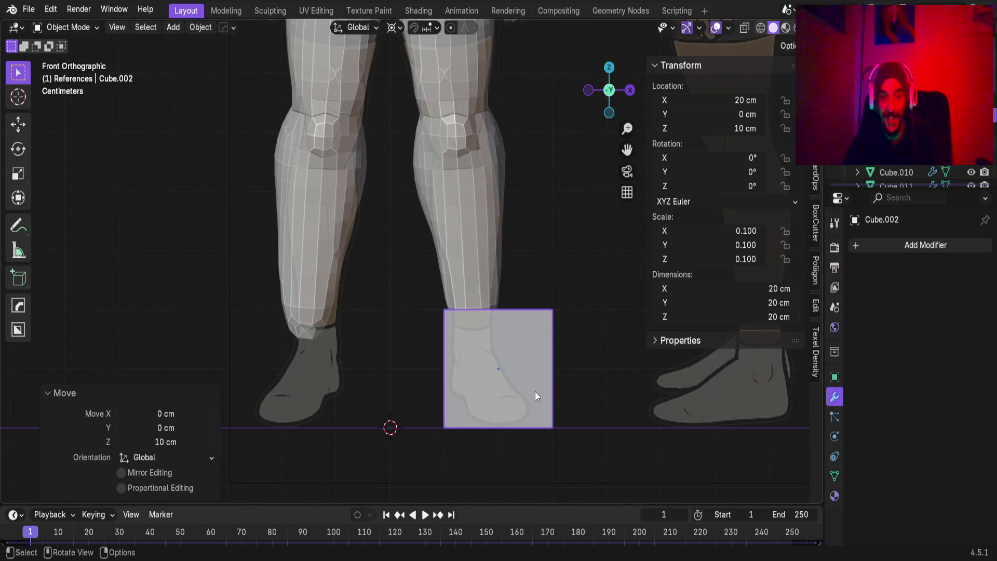
pyautogui.press('g')
pyautogui.press('x')
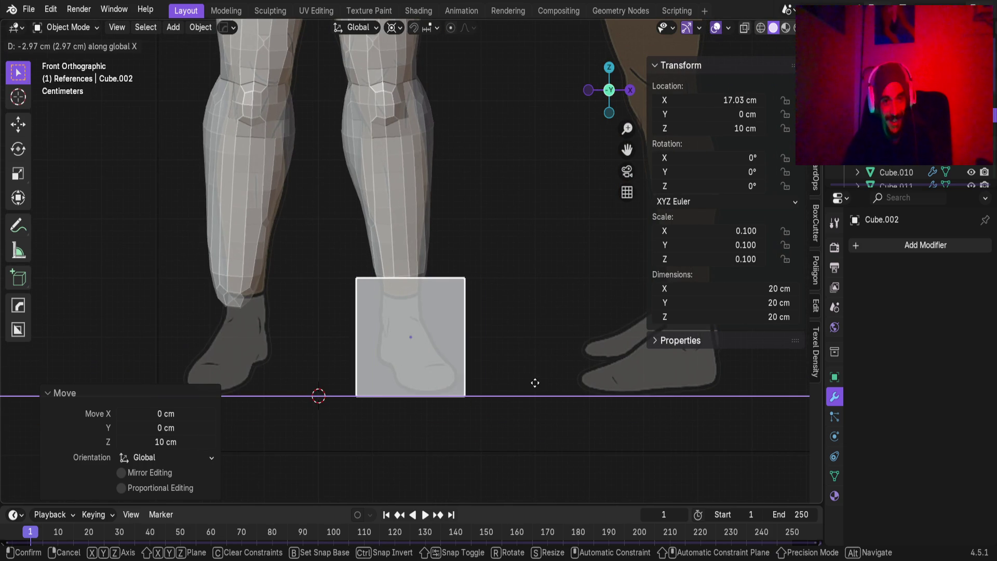
pyautogui.click(530, 383)
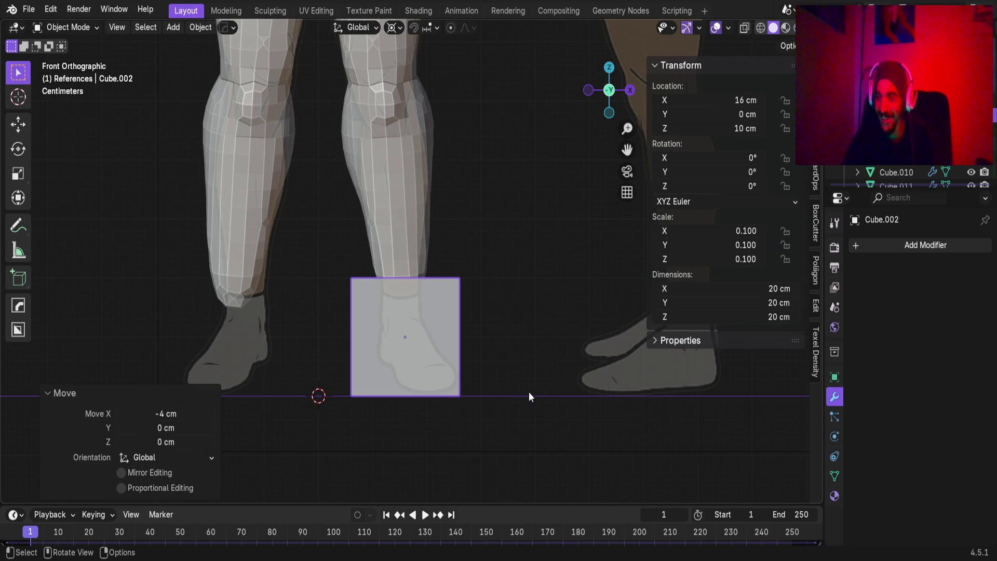
pyautogui.scroll(3, 438, 369)
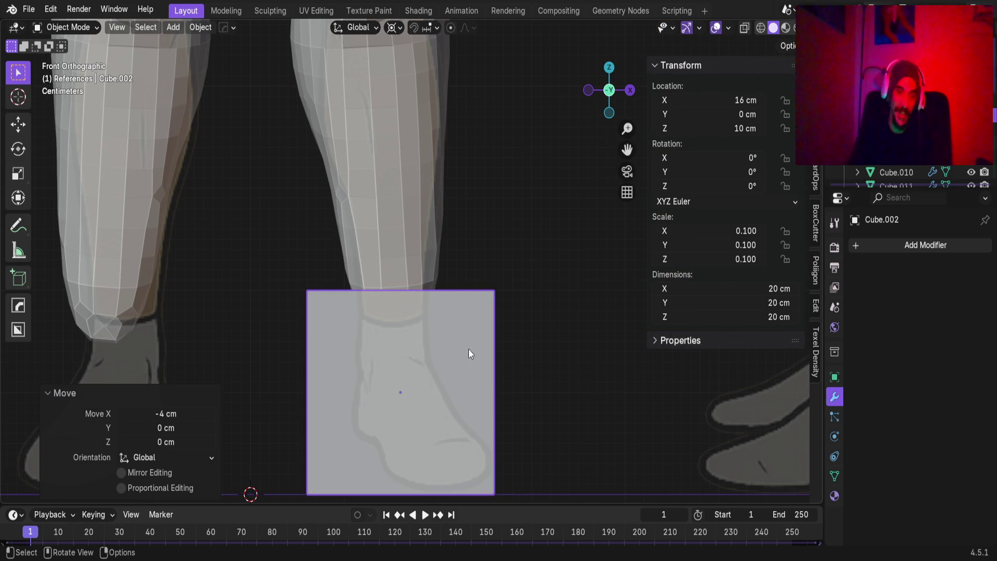
pyautogui.moveTo(468, 348)
pyautogui.mouseDown(button='middle')
pyautogui.moveTo(394, 428)
pyautogui.moveTo(417, 402)
pyautogui.moveTo(226, 410)
pyautogui.moveTo(322, 422)
pyautogui.mouseUp(button='middle')
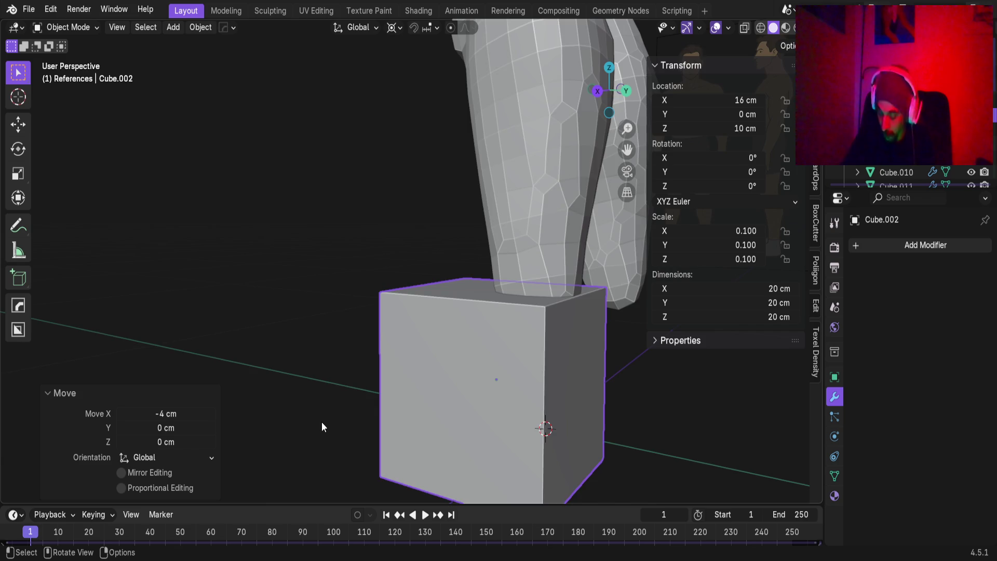
# In Right Orthographic view, move the cube 6 cm along Y over the reference foot.
pyautogui.press('KP_3')
pyautogui.keyDown('shift'); pyautogui.moveTo(481, 360); pyautogui.dragTo(441, 348, button='middle'); pyautogui.keyUp('shift')
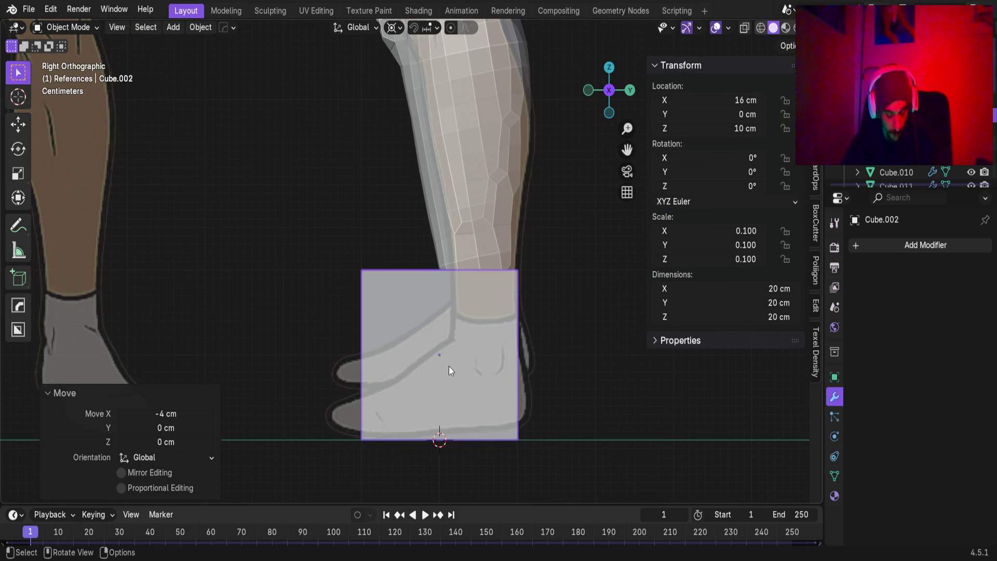
pyautogui.press('g')
pyautogui.press('y')
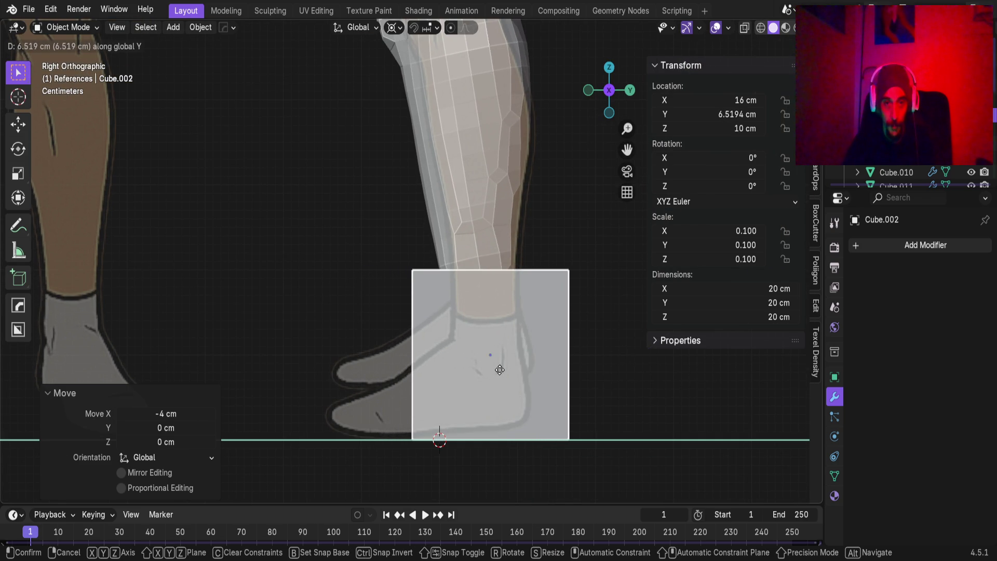
pyautogui.click(497, 371)
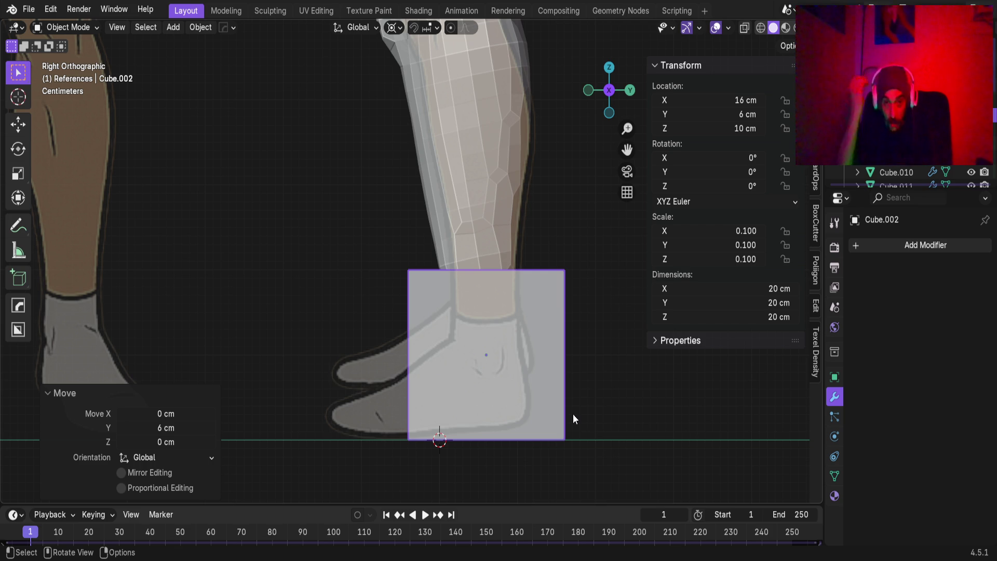
pyautogui.press('g')
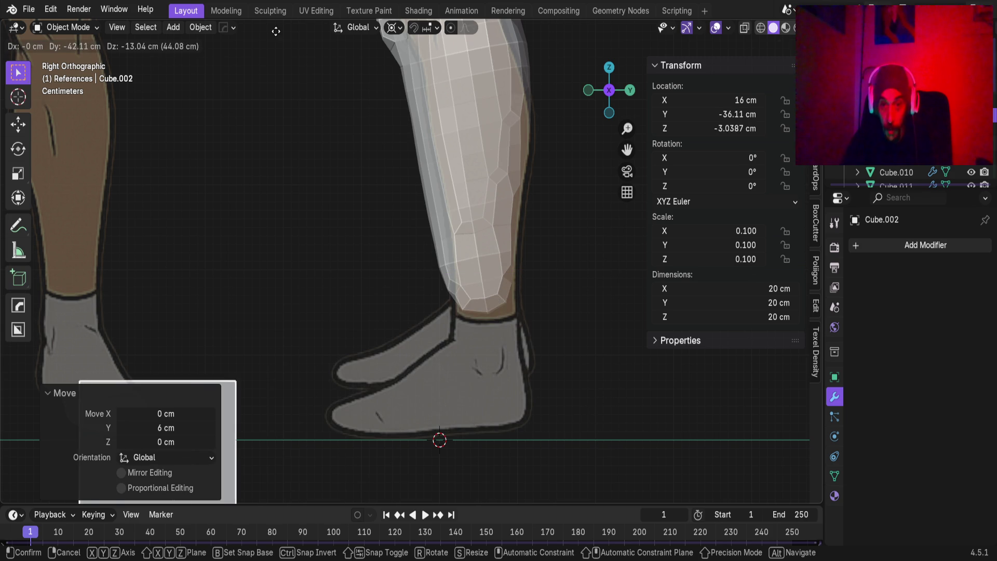
pyautogui.rightClick(589, 429)
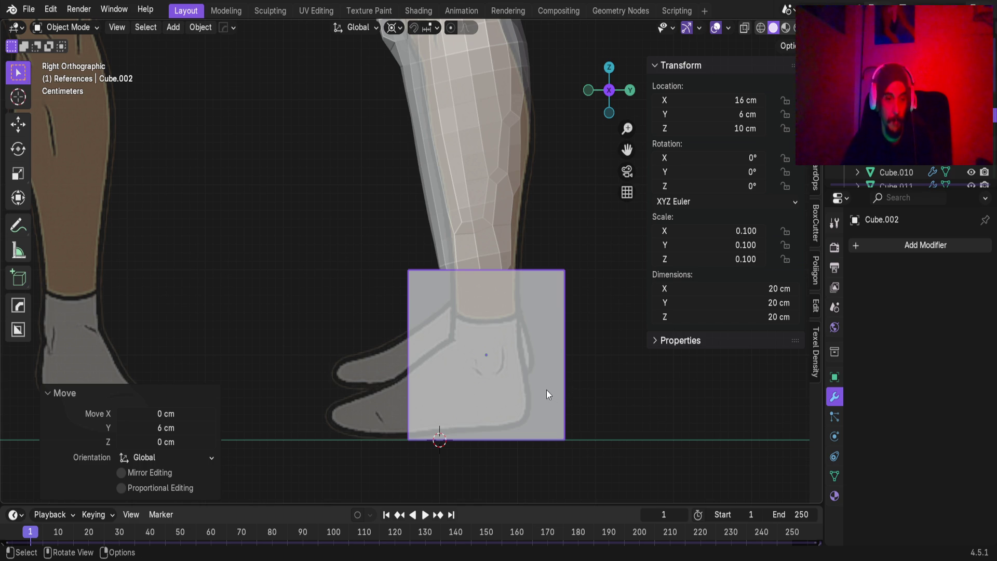
pyautogui.hotkey('ctrl', 'a')
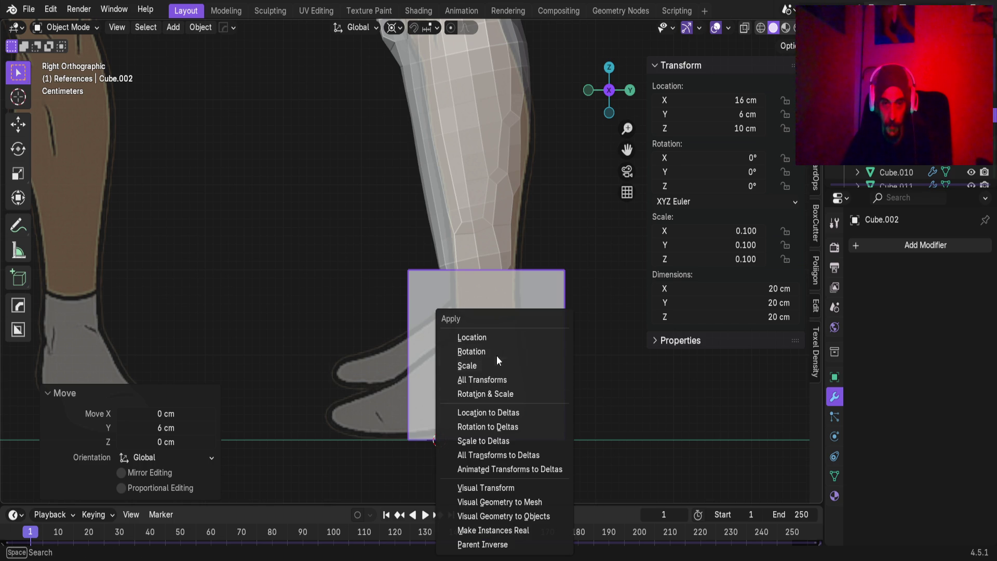
# Apply the cube's scale, add a level-2 Subdivision modifier, and raise it to ankle height.
pyautogui.click(494, 367)
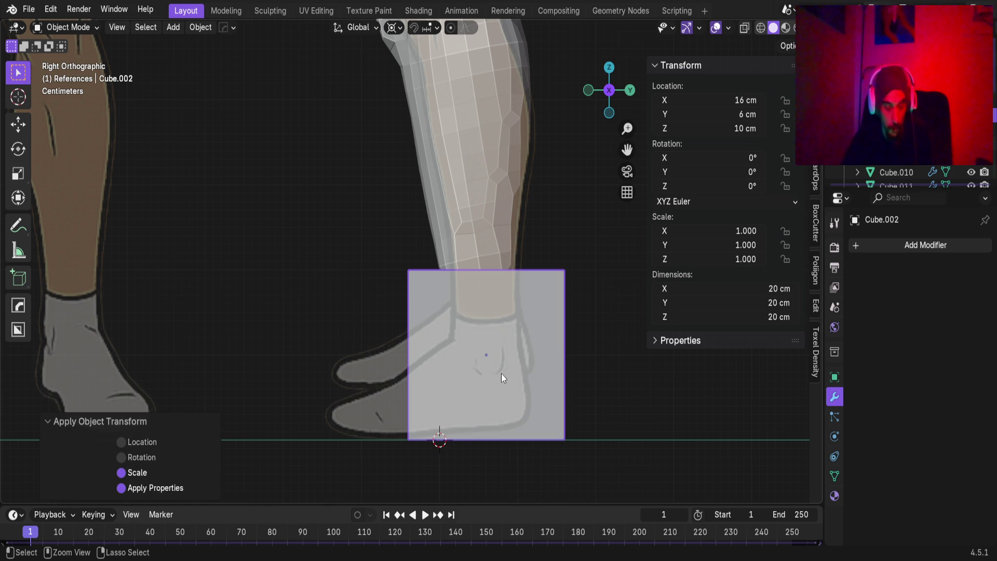
pyautogui.hotkey('ctrl', '2')
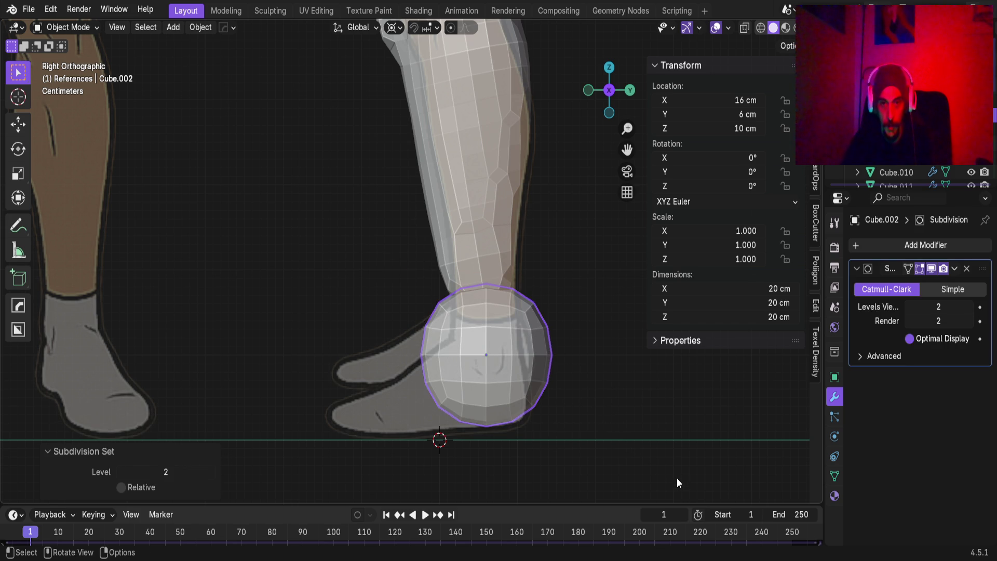
pyautogui.press('g')
pyautogui.press('z')
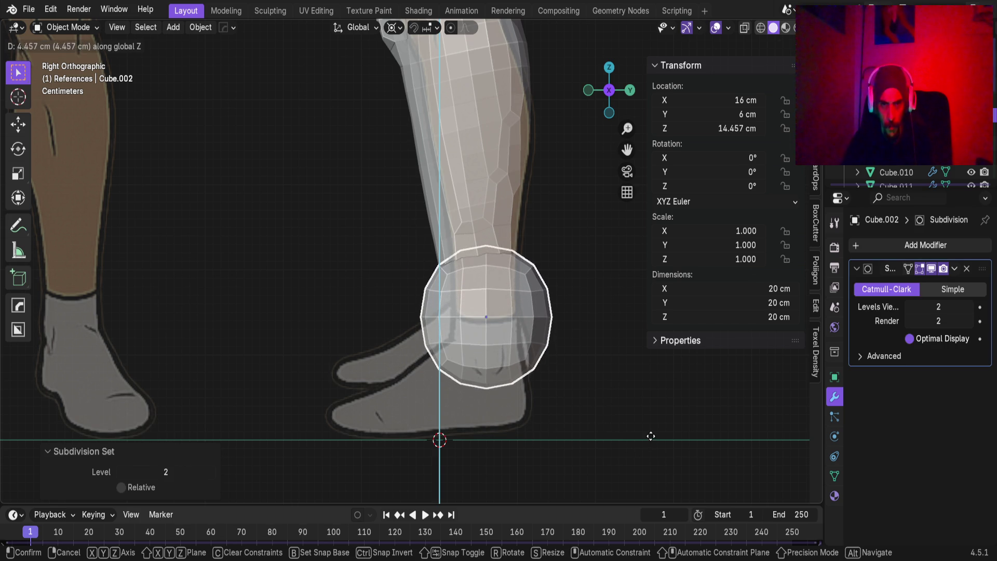
pyautogui.click(662, 463)
# Switch the pivot to Median Point and narrow the block to 0.594 along Y.
pyautogui.press('s')
pyautogui.press('x')
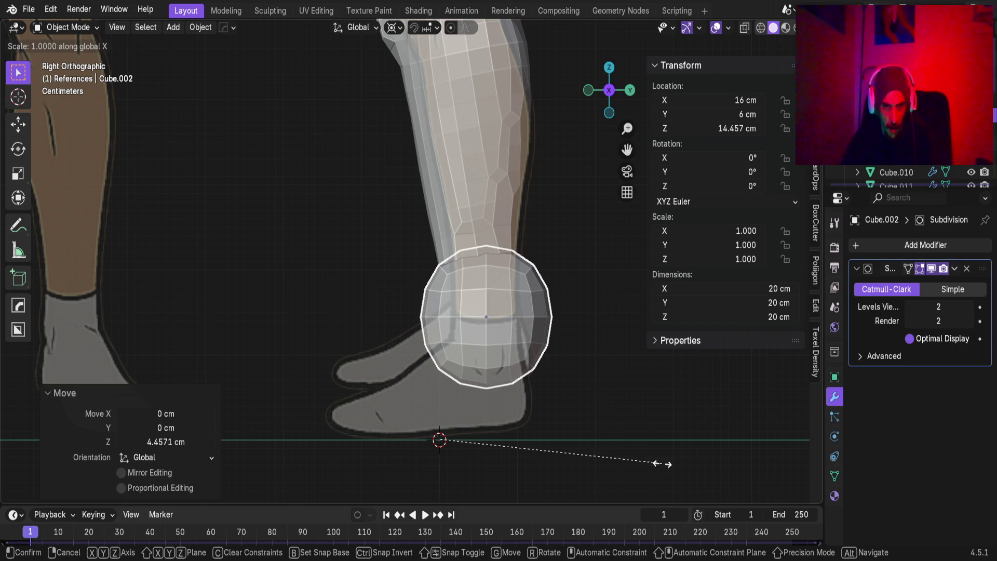
pyautogui.press('Escape')
pyautogui.click(403, 29)
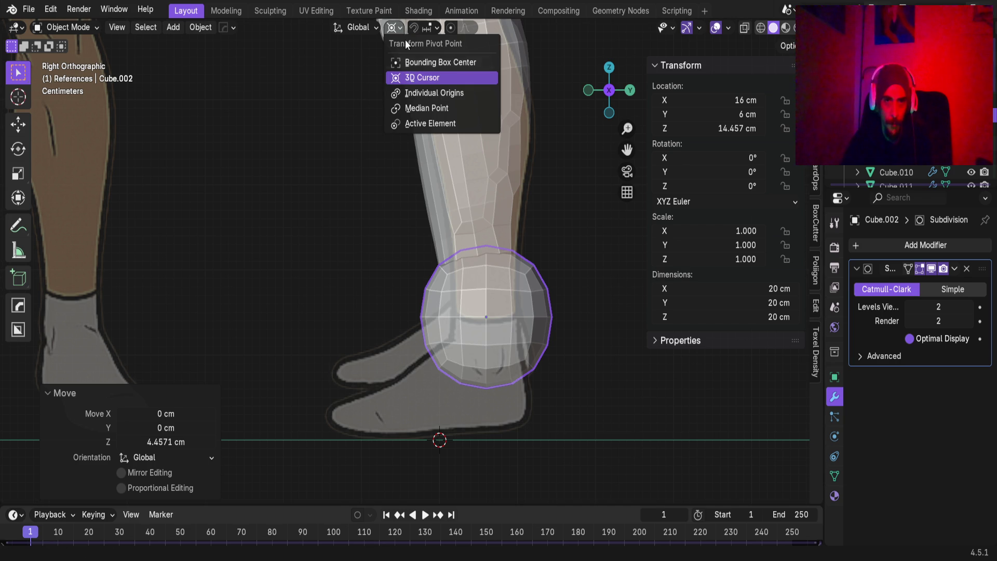
pyautogui.click(419, 112)
pyautogui.press('s')
pyautogui.press('x')
pyautogui.press('Escape')
pyautogui.press('s')
pyautogui.press('y')
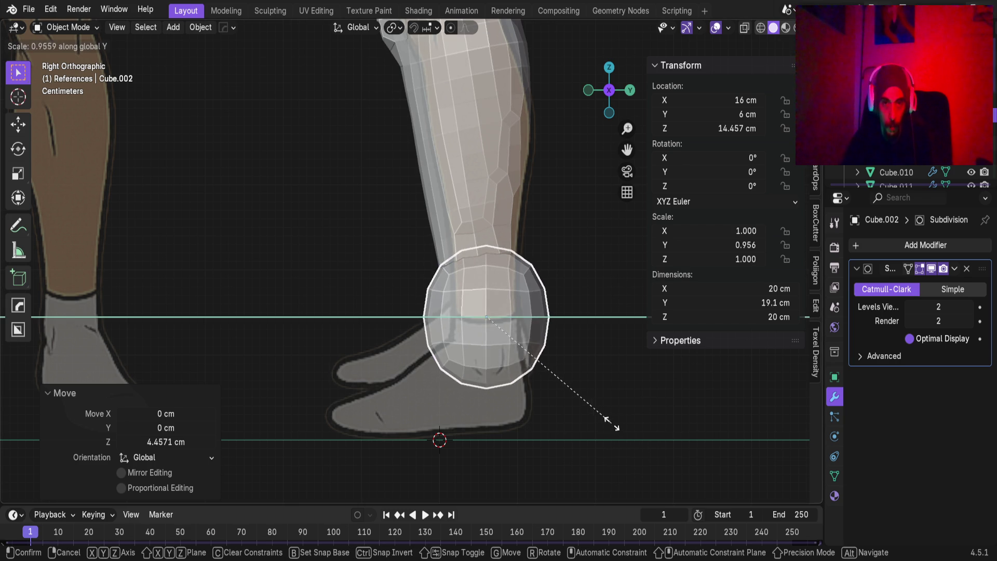
pyautogui.click(556, 393)
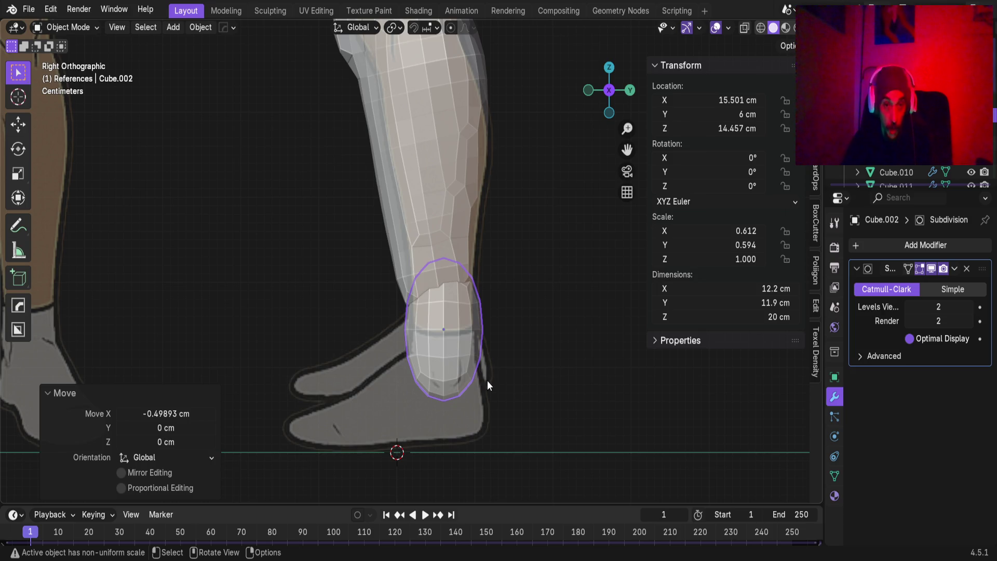
# Flatten the block to 0.6 in height and lower it to Z 9.457 cm.
pyautogui.press('s')
pyautogui.press('z')
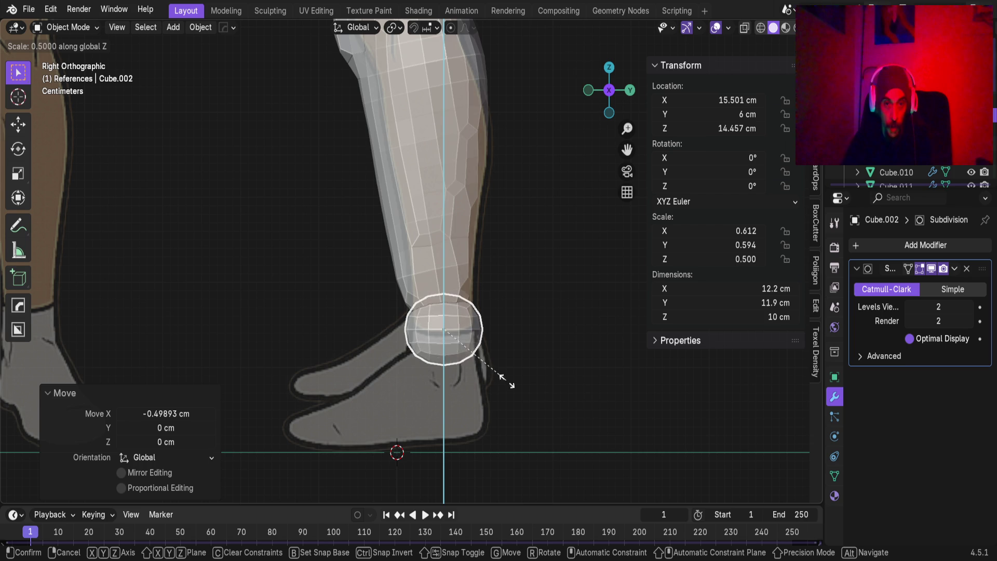
pyautogui.click(518, 393)
pyautogui.press('g')
pyautogui.press('z')
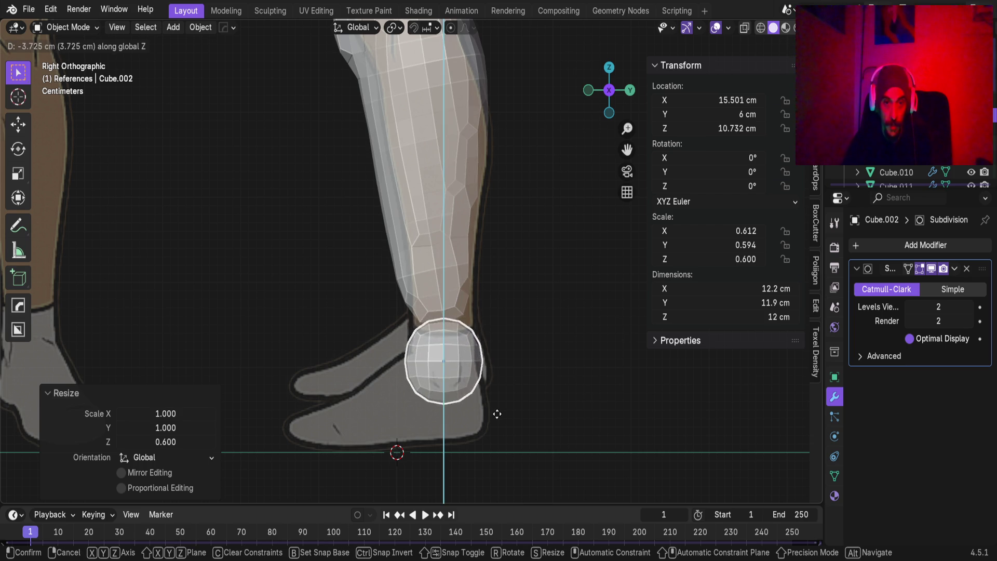
pyautogui.click(502, 421)
# Set the ankle block's X scale to 0.711.
pyautogui.moveTo(501, 420); pyautogui.dragTo(585, 371, button='middle')
pyautogui.press('s')
pyautogui.press('z')
pyautogui.press('x')
pyautogui.click(438, 383)
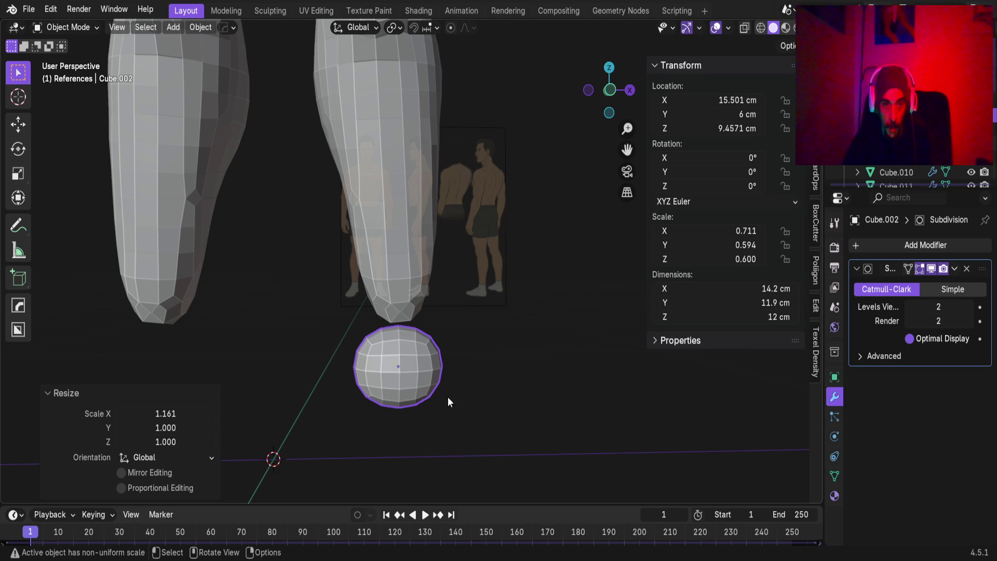
# Orbit in on the legs and ankle block, then view the ankle in Right Orthographic.
pyautogui.scroll(-6, 420, 206)
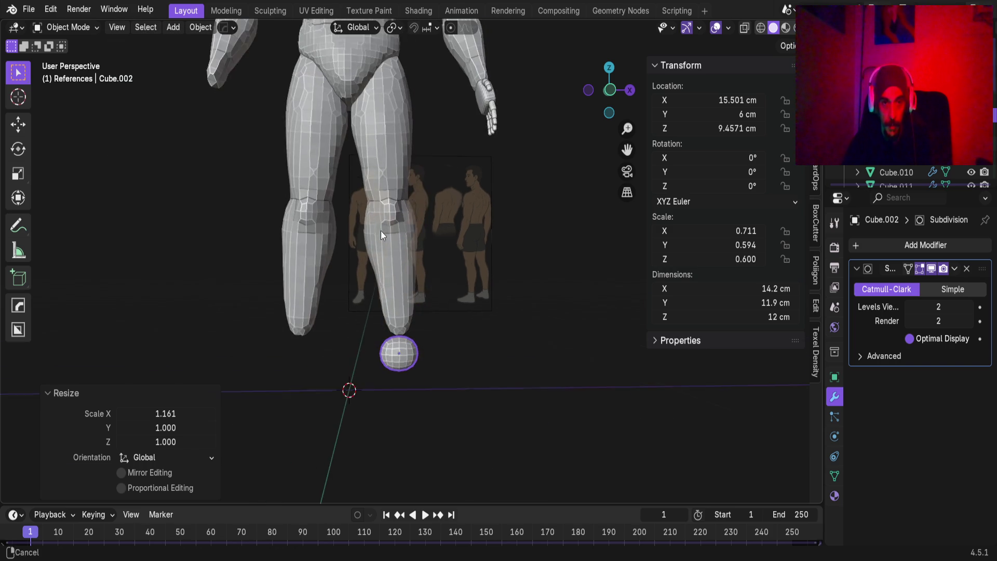
pyautogui.moveTo(413, 160)
pyautogui.mouseDown(button='middle')
pyautogui.moveTo(154, 185)
pyautogui.moveTo(264, 197)
pyautogui.moveTo(372, 227)
pyautogui.moveTo(321, 256)
pyautogui.moveTo(362, 251)
pyautogui.mouseUp(button='middle')
pyautogui.scroll(5, 285, 280)
pyautogui.moveTo(286, 281); pyautogui.dragTo(406, 263, button='middle')
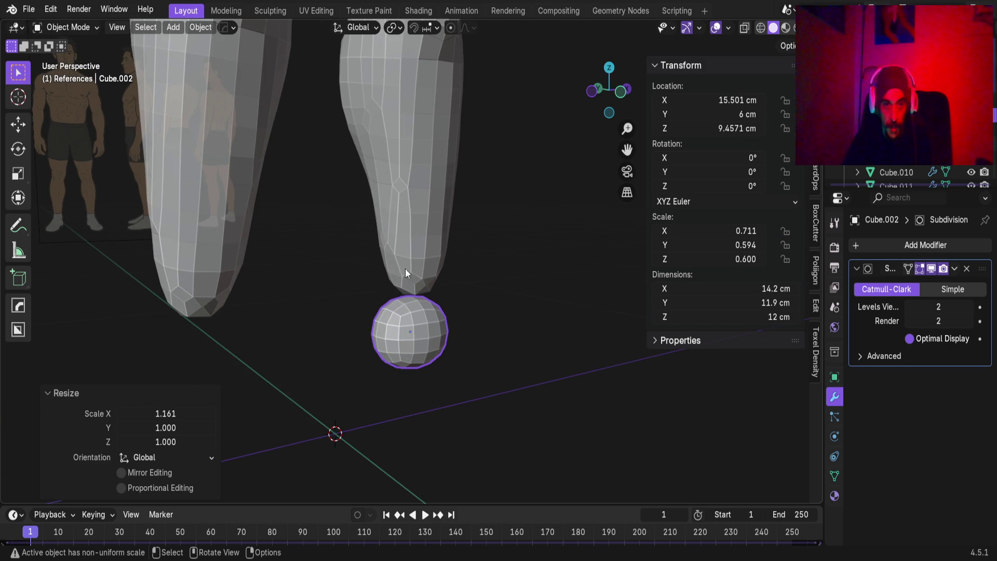
pyautogui.moveTo(418, 307); pyautogui.dragTo(338, 332, button='middle')
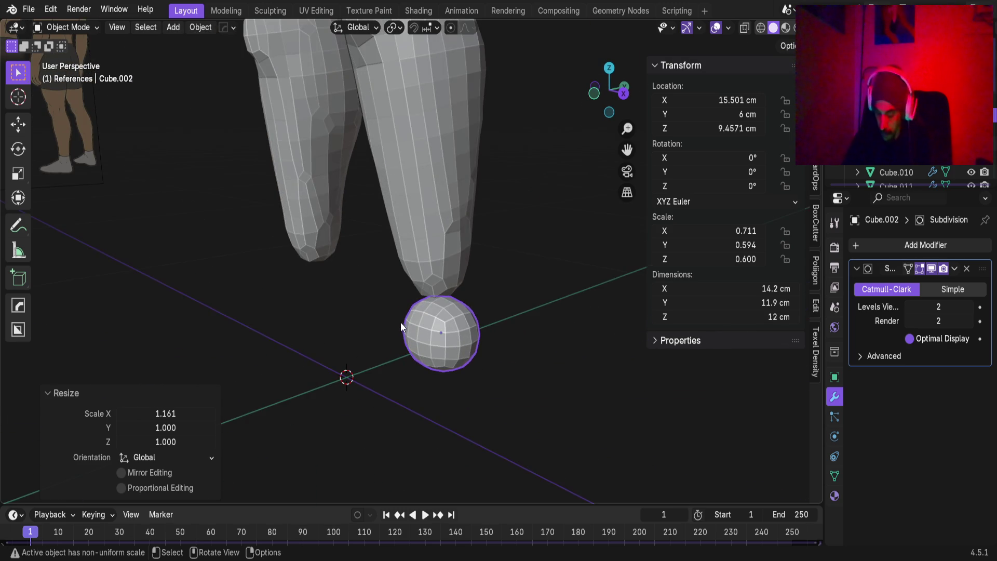
pyautogui.press('KP_3')
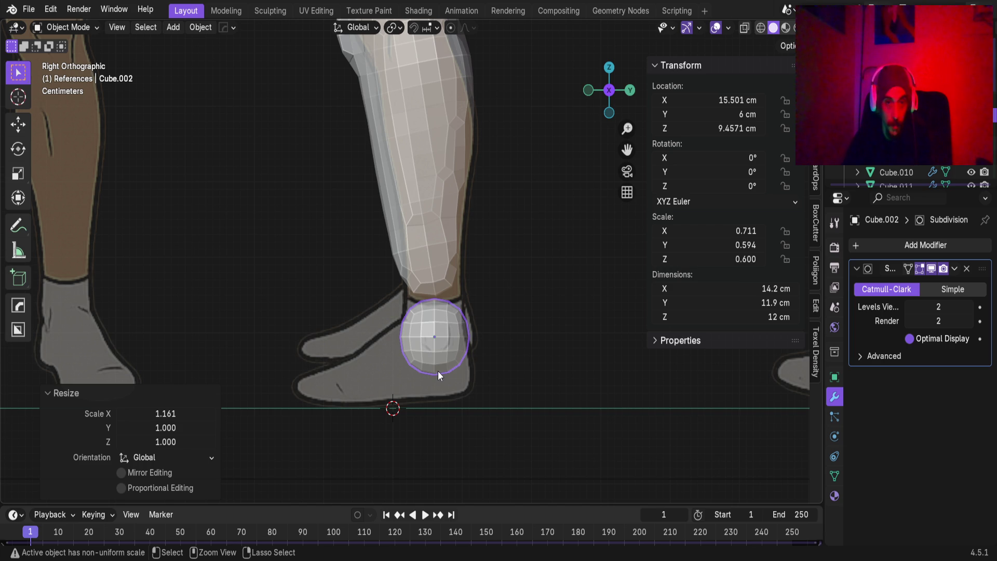
# Apply the ankle block's scale so it reads 1.000.
pyautogui.hotkey('ctrl', 'a')
pyautogui.click(424, 367)
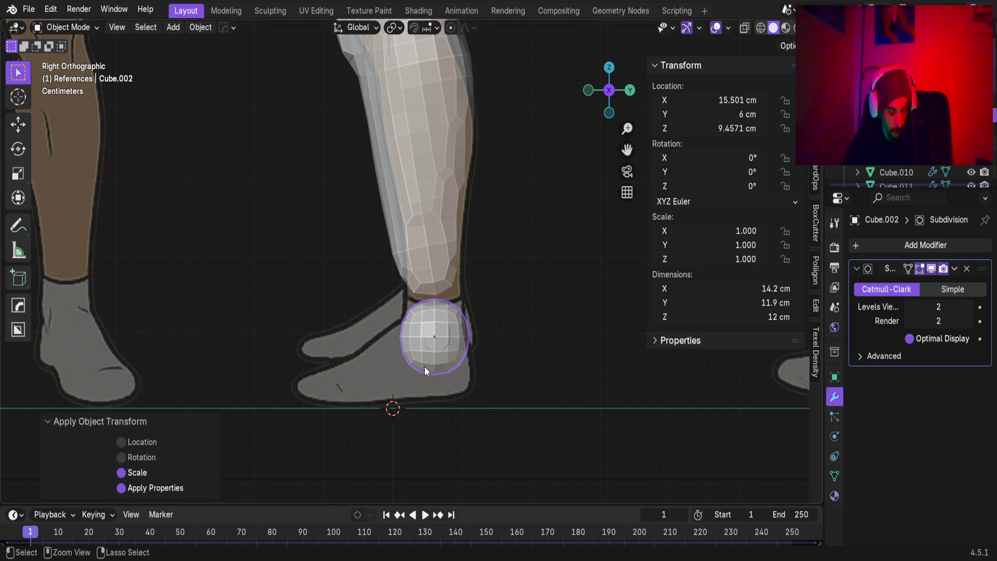
pyautogui.hotkey('ctrl', 'a')
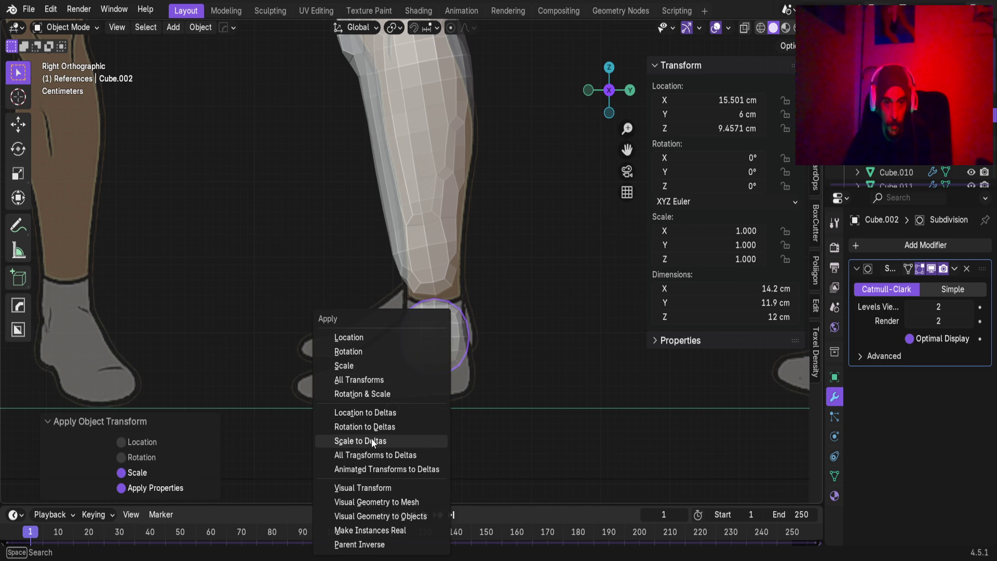
# Add a new cube mesh from the Add menu.
pyautogui.hotkey('shift', 'a')
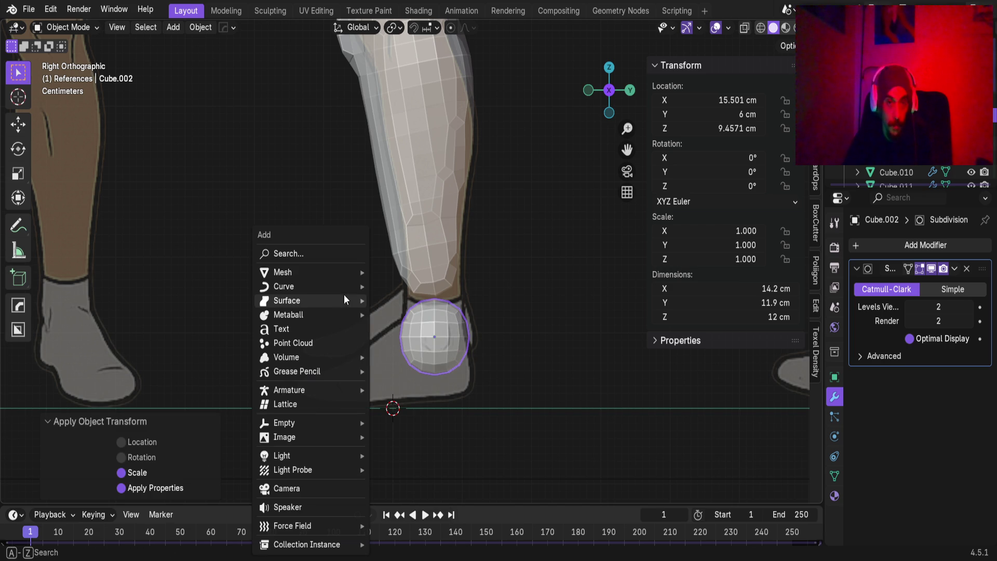
pyautogui.moveTo(300, 270)
pyautogui.click(408, 289)
# Shrink the new cube to a tenth and move it 2 cm back and 3 cm up toward the heel.
pyautogui.scroll(-10, 438, 306)
pyautogui.press('s')
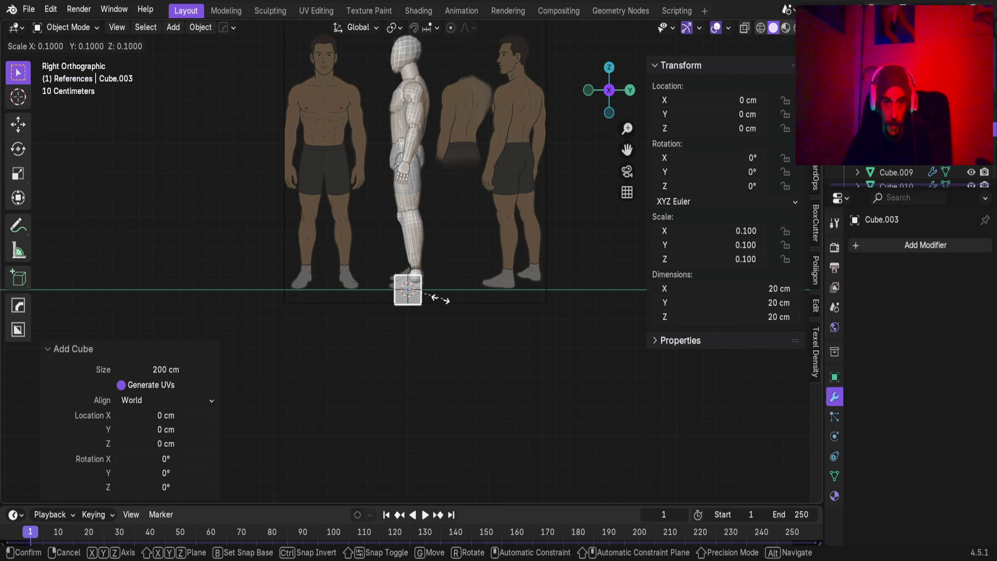
pyautogui.click(442, 297)
pyautogui.scroll(2, 445, 301)
pyautogui.press('KP_1')
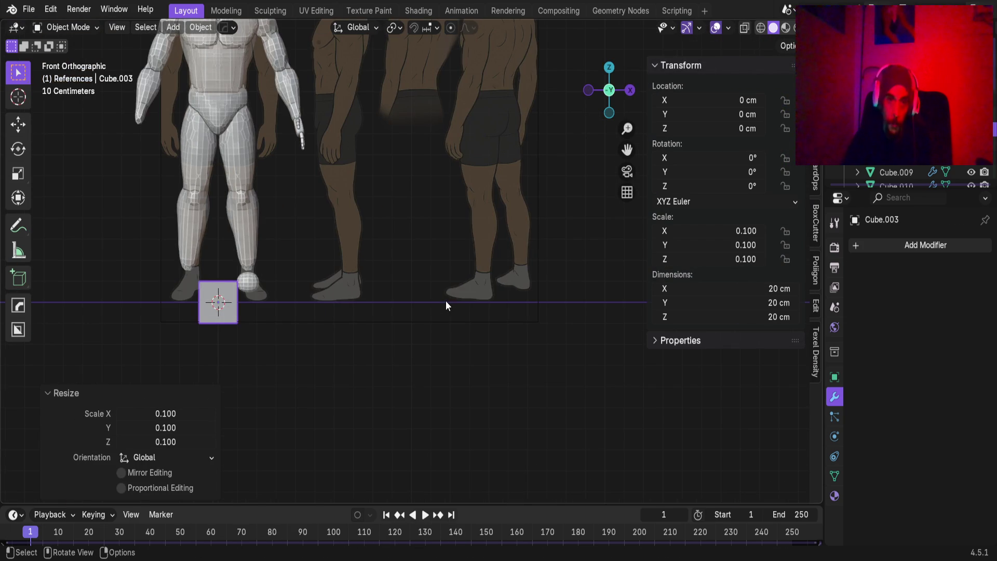
pyautogui.press('KP_3')
pyautogui.scroll(7, 405, 358)
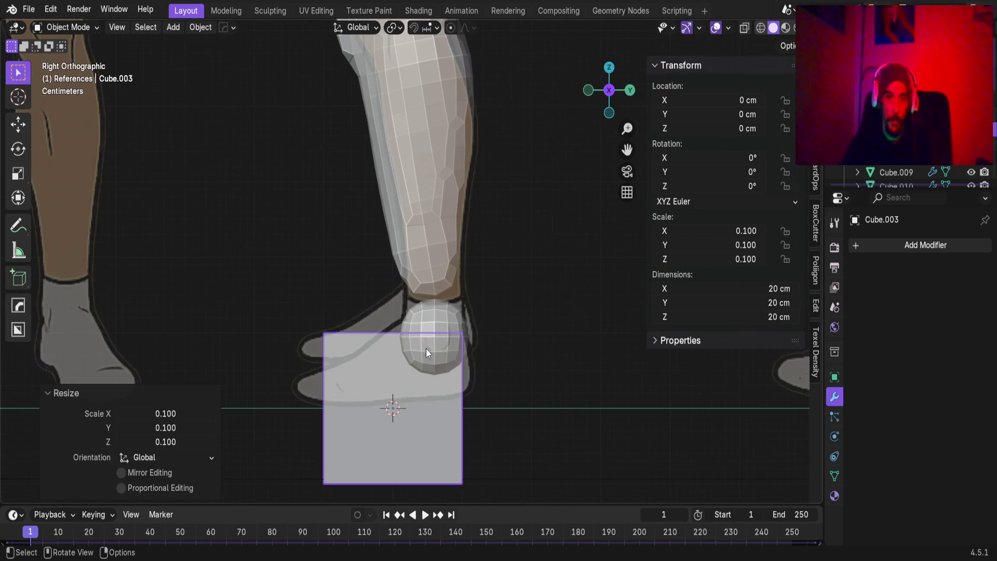
pyautogui.keyDown('shift'); pyautogui.scroll(-3, 474, 380); pyautogui.keyUp('shift')
pyautogui.press('g')
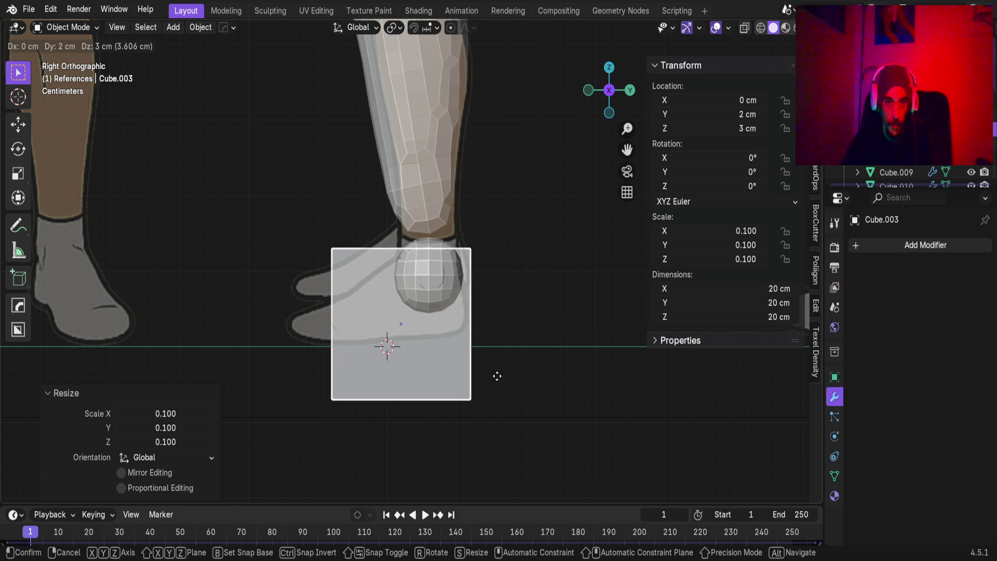
pyautogui.click(497, 375)
# Scale the cube down to 12 cm across and raise it to 6 cm height.
pyautogui.press('s')
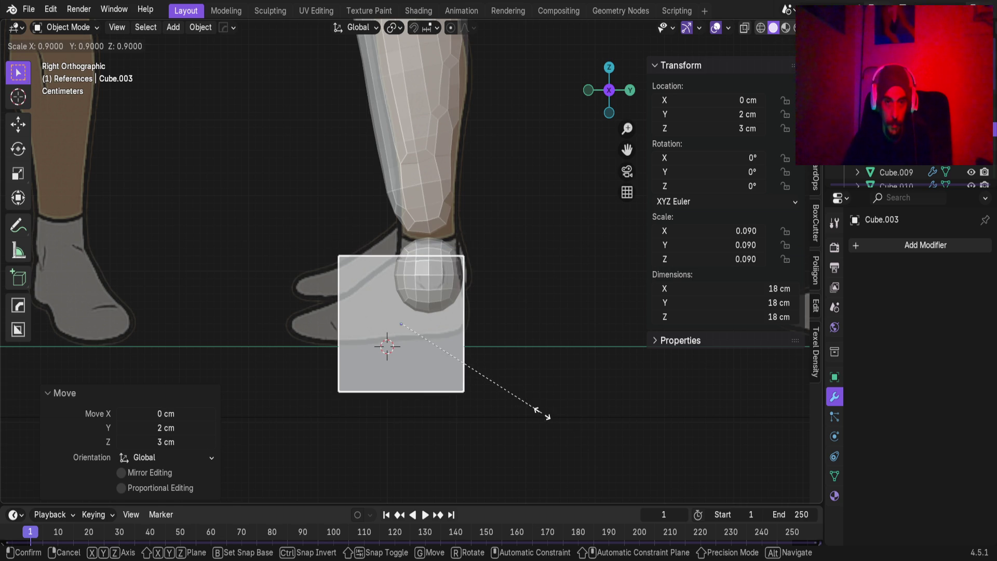
pyautogui.click(512, 382)
pyautogui.press('g')
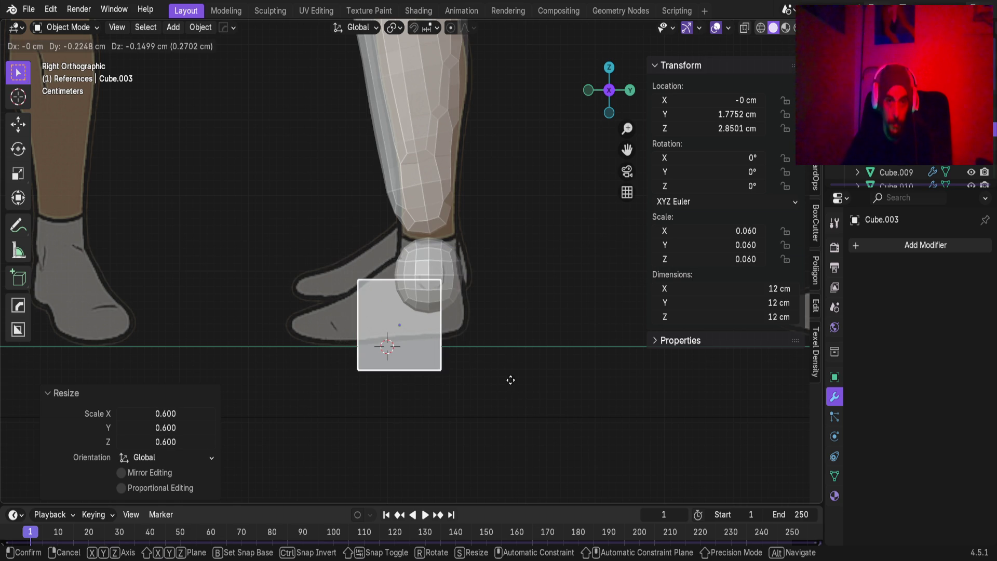
pyautogui.press('z')
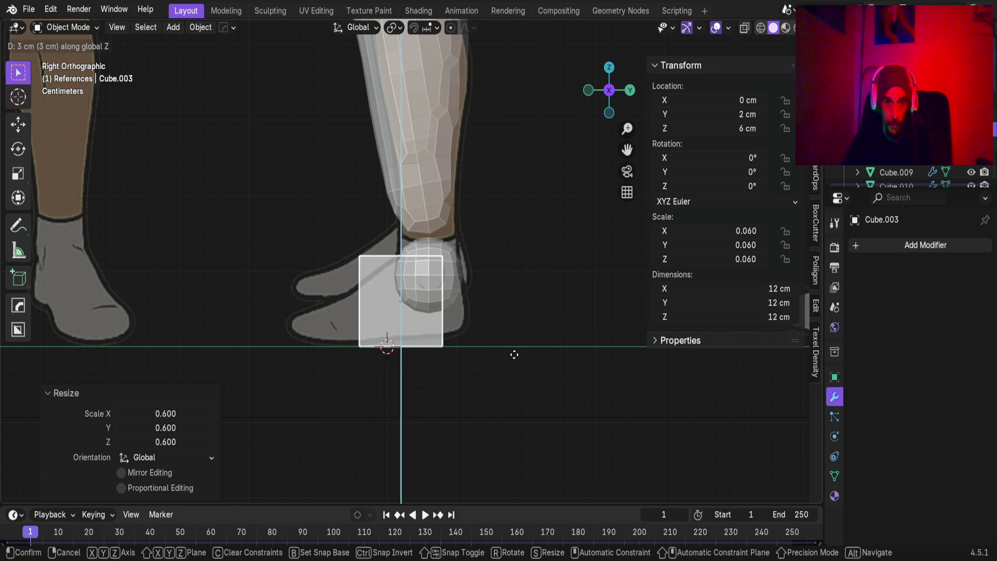
pyautogui.click(514, 354)
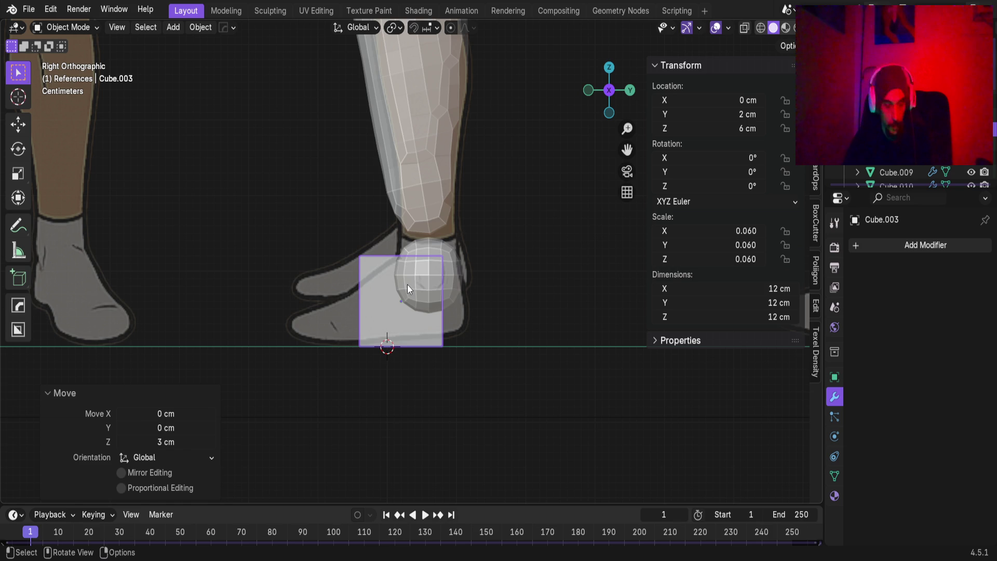
# Apply the cube's scale, round it with level 2 subdivision, and start stretching it along Y.
pyautogui.hotkey('ctrl', 'a')
pyautogui.click(384, 282)
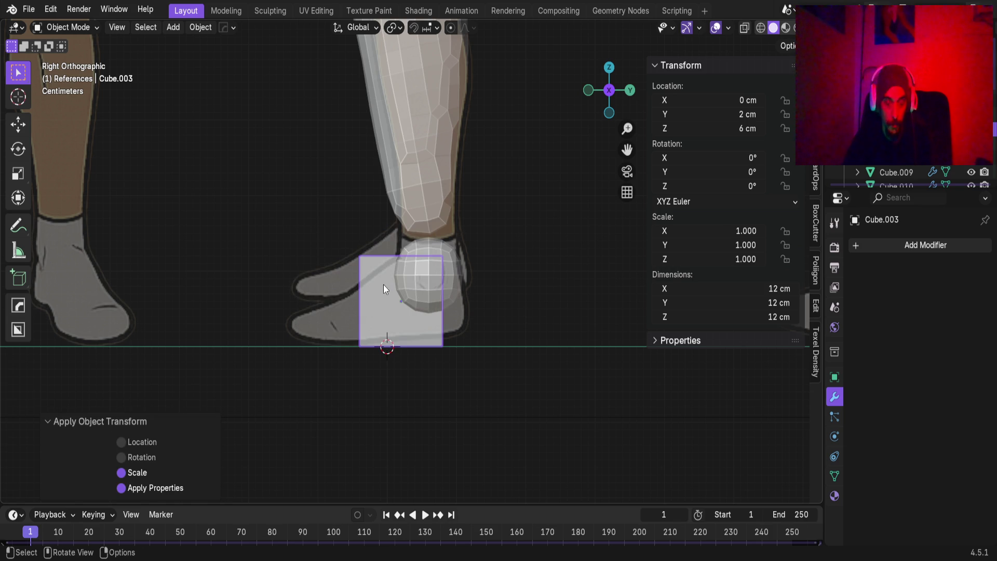
pyautogui.hotkey('ctrl', '2')
pyautogui.press('s')
pyautogui.press('y')
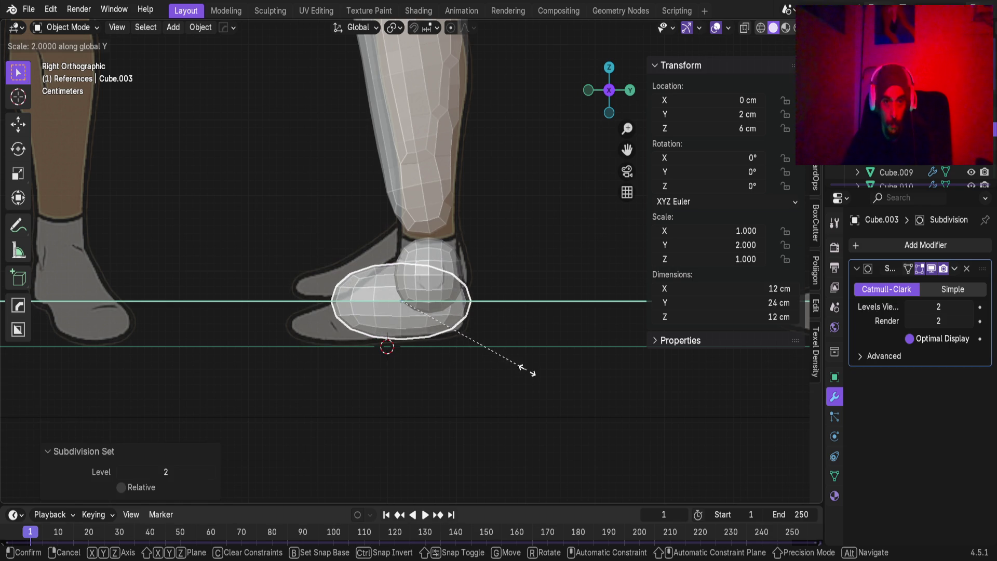
# Stretch the heel block 1.5× to 18 cm along Y, shift it 2 cm back, and duplicate it.
pyautogui.click(488, 355)
pyautogui.press('g')
pyautogui.press('y')
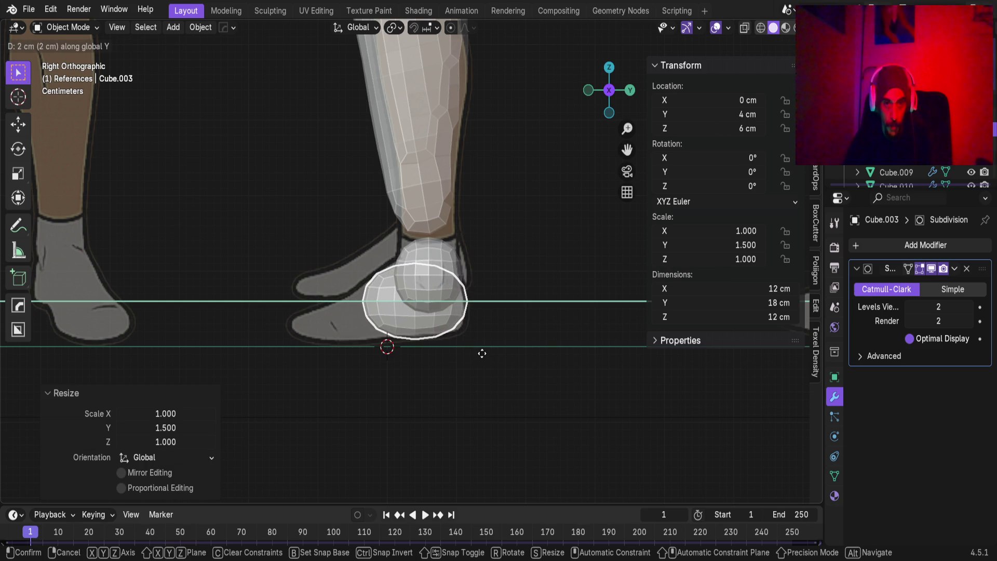
pyautogui.click(481, 353)
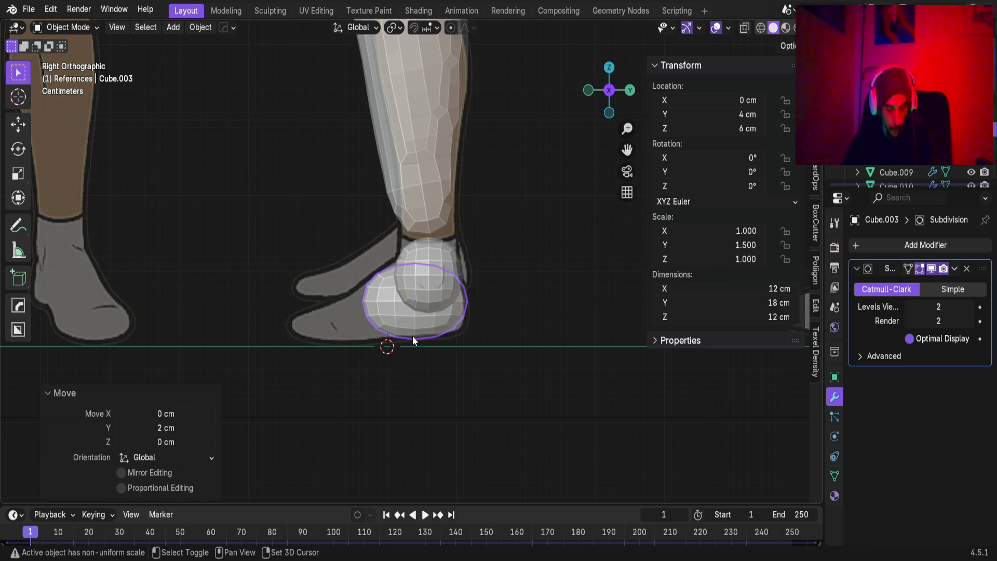
pyautogui.hotkey('shift', 'd')
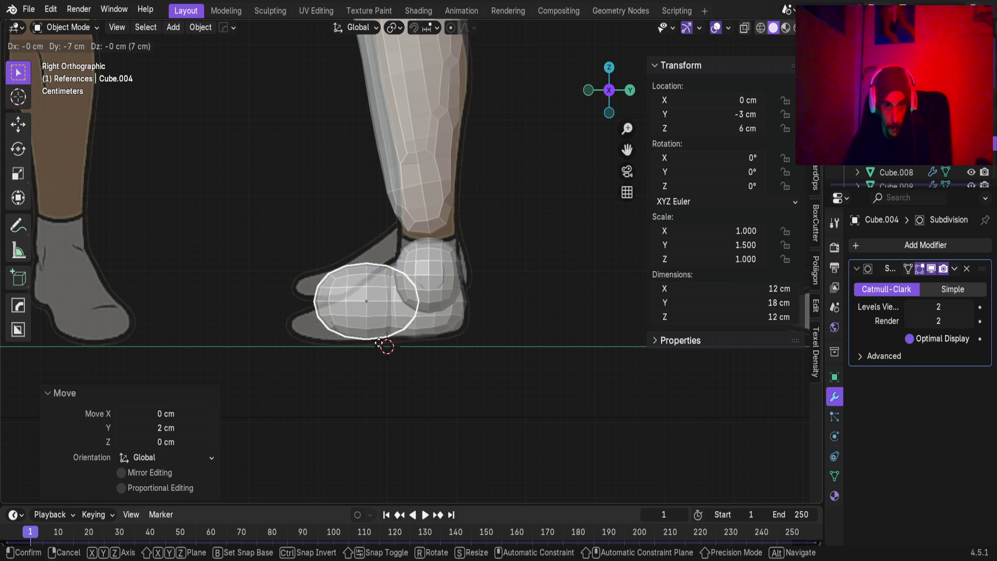
# Place the copy toward the toes, flatten it to 0.7 height (8.4 cm), and lower it 1 cm.
pyautogui.click(342, 344)
pyautogui.press('s')
pyautogui.press('z')
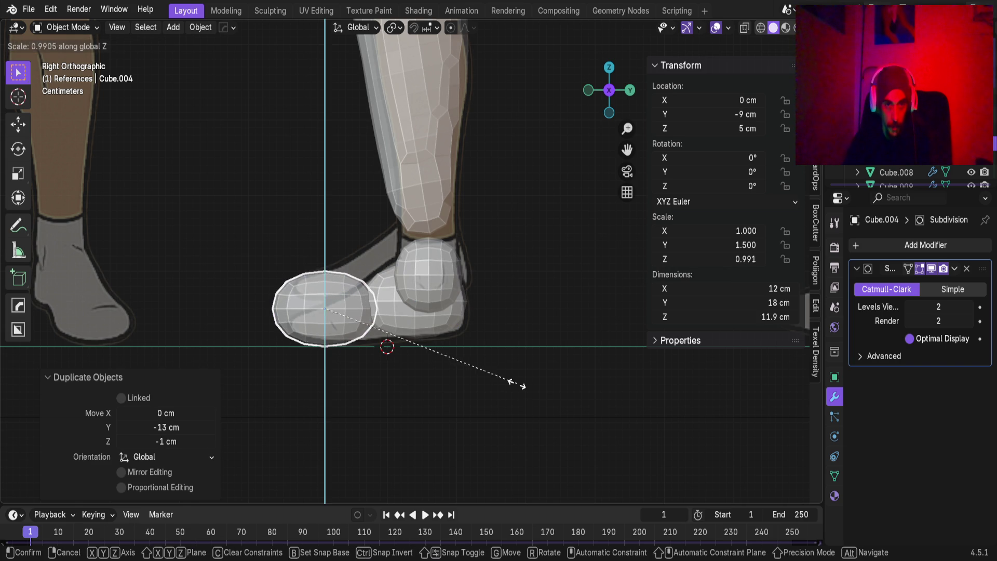
pyautogui.click(452, 366)
pyautogui.press('g')
pyautogui.press('z')
pyautogui.click(451, 371)
# Slide the toe block along Y until it butts against the heel block at Y -6.9 cm.
pyautogui.press('g')
pyautogui.press('x')
pyautogui.press('Escape')
pyautogui.press('g')
pyautogui.press('x')
pyautogui.press('Escape')
pyautogui.press('g')
pyautogui.press('y')
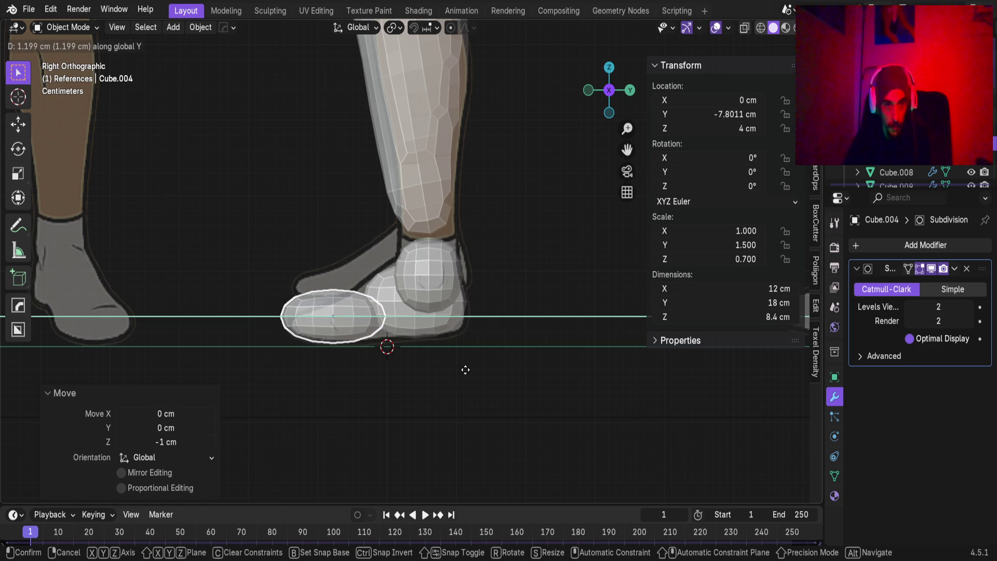
pyautogui.click(470, 372)
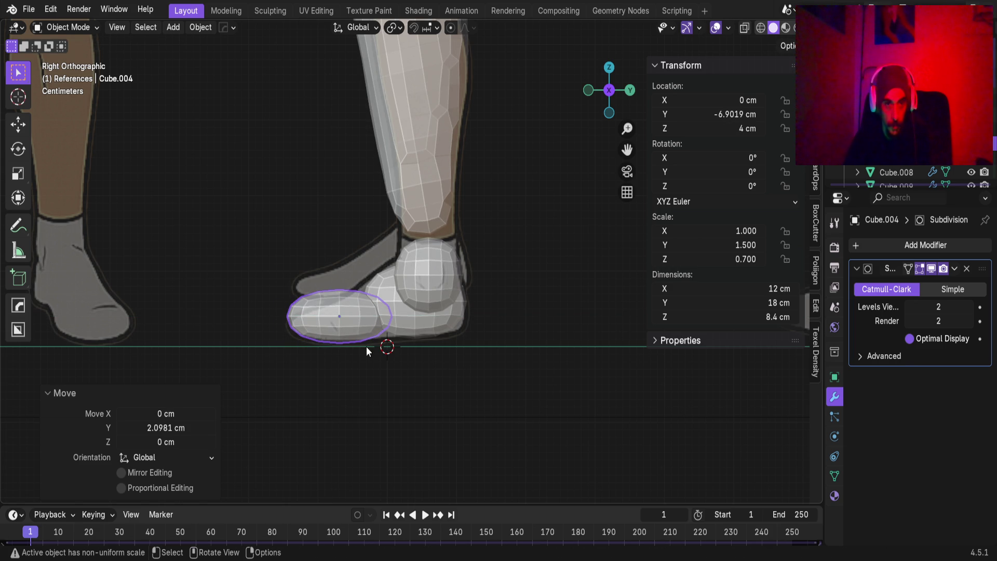
pyautogui.moveTo(400, 349)
pyautogui.mouseDown(button='middle')
pyautogui.moveTo(491, 366)
pyautogui.moveTo(478, 369)
pyautogui.mouseUp(button='middle')
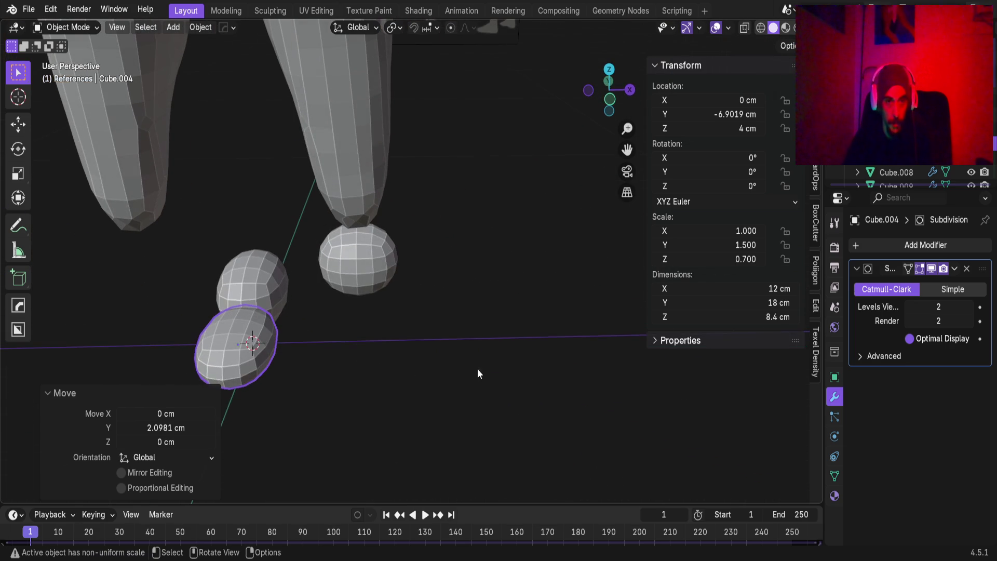
# Move the heel and toe blocks together 15.511 cm along X beneath the ankle sphere.
pyautogui.keyDown('shift'); pyautogui.click(276, 296); pyautogui.keyUp('shift')
pyautogui.press('KP_1')
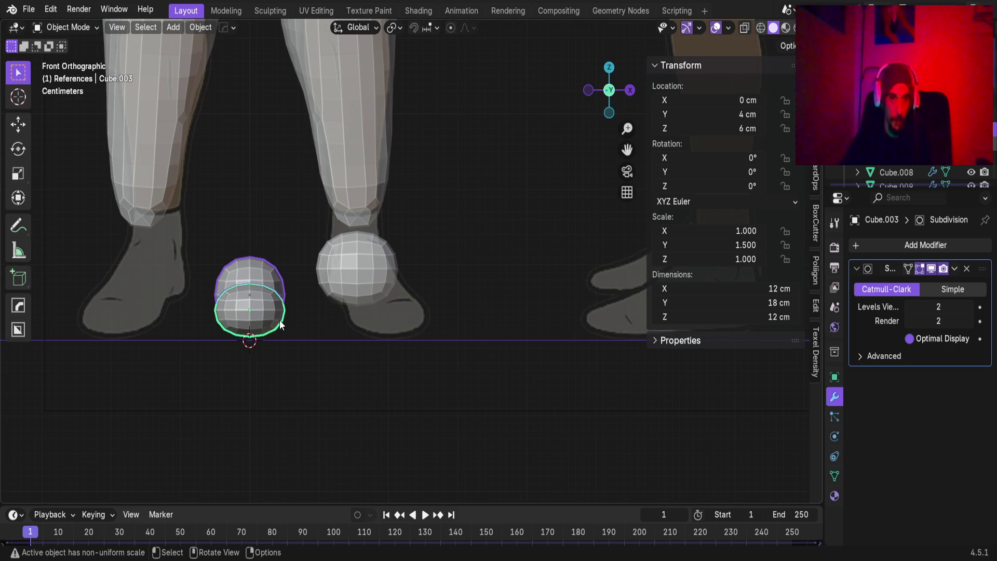
pyautogui.press('g')
pyautogui.press('x')
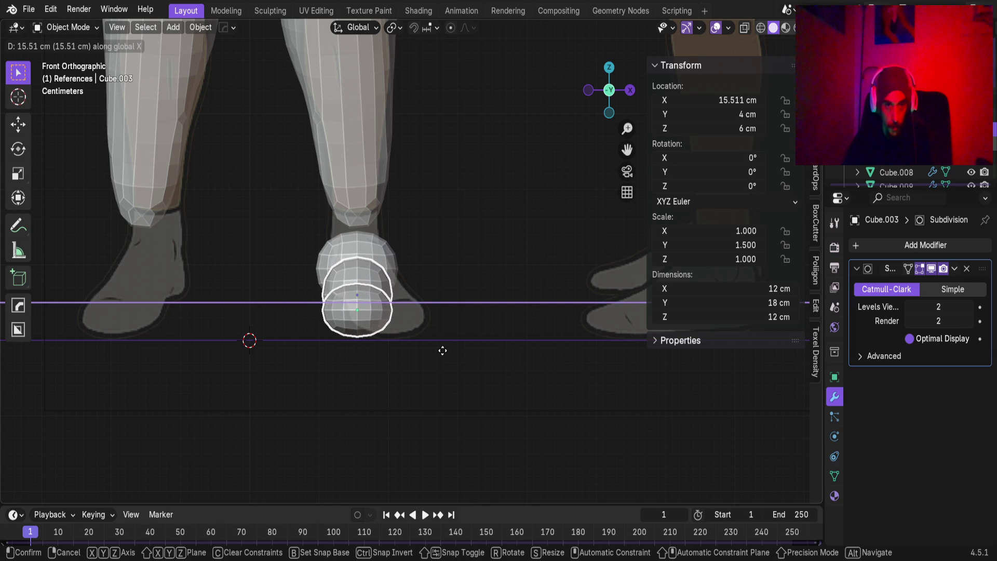
pyautogui.click(442, 351)
# Check the foot from the side and select only the heel block.
pyautogui.moveTo(297, 303)
pyautogui.mouseDown(button='middle')
pyautogui.moveTo(338, 335)
pyautogui.moveTo(288, 333)
pyautogui.moveTo(338, 361)
pyautogui.mouseUp(button='middle')
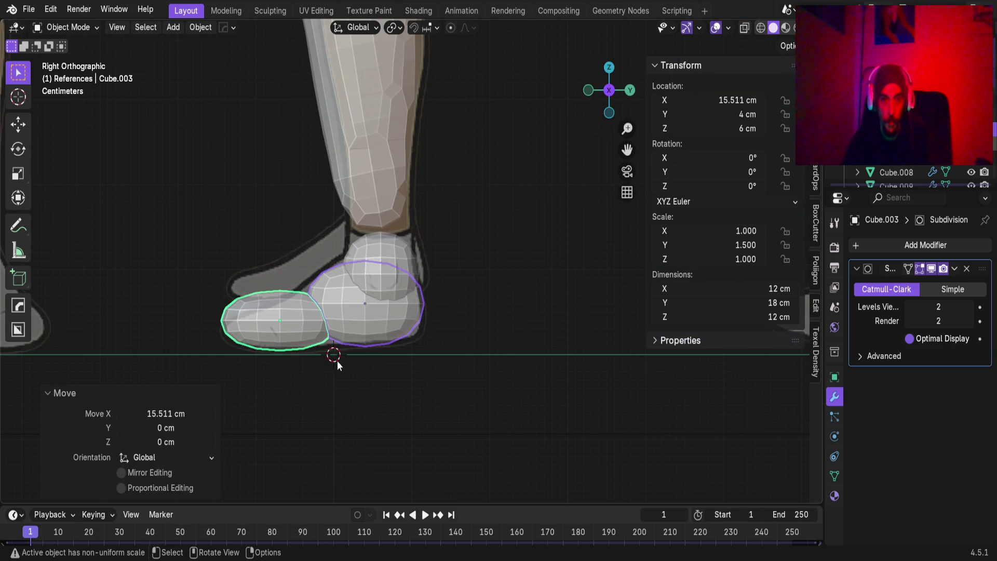
pyautogui.click(377, 272)
pyautogui.click(382, 307)
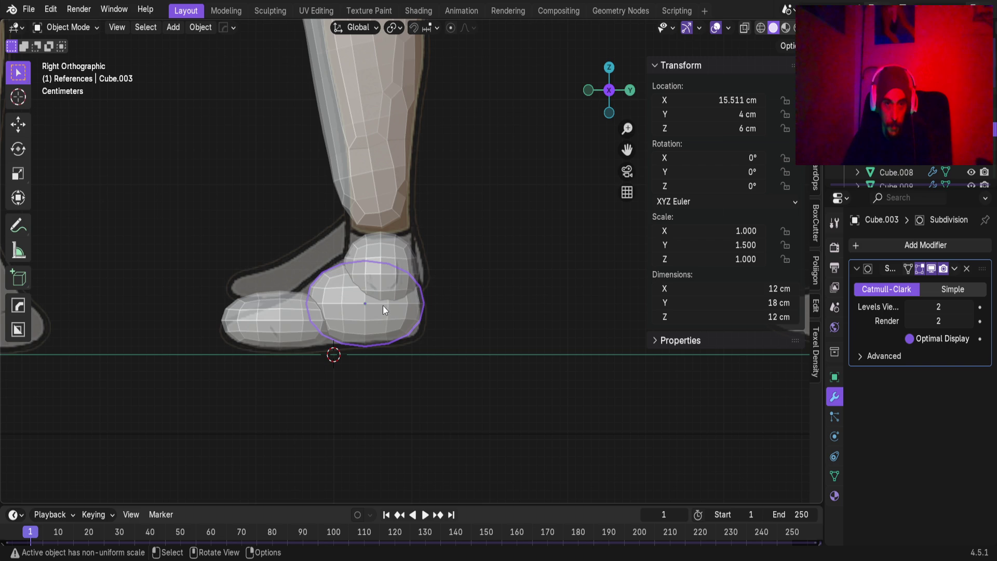
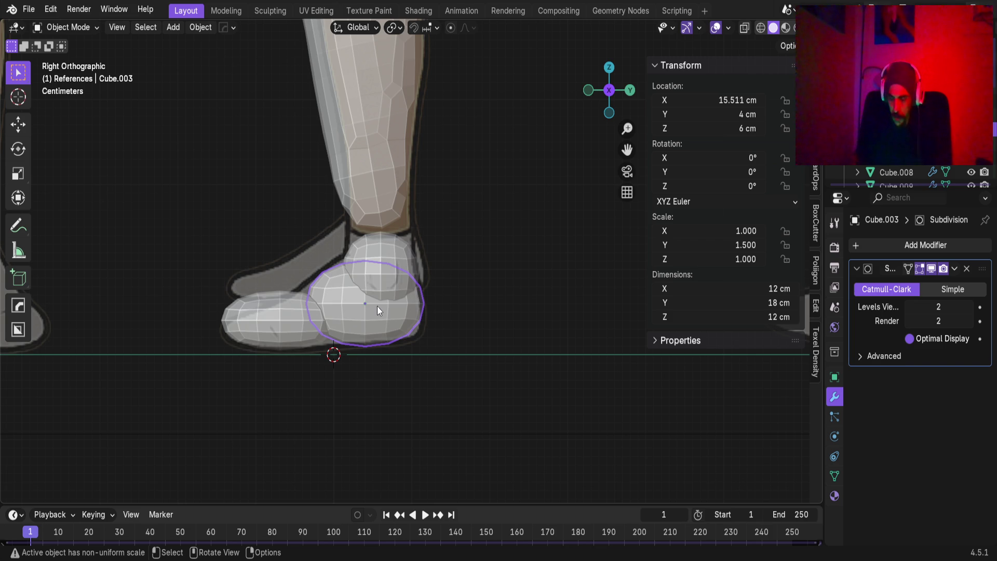
# Zoom and pan the Right Ortho view to check the shoe against the reference.
pyautogui.scroll(2, 432, 331)
pyautogui.moveTo(432, 337)
pyautogui.keyDown('shift'); pyautogui.mouseDown(button='middle')
pyautogui.moveTo(457, 327)
pyautogui.moveTo(456, 311)
pyautogui.mouseUp(button='middle'); pyautogui.keyUp('shift')
pyautogui.scroll(3, 417, 261)
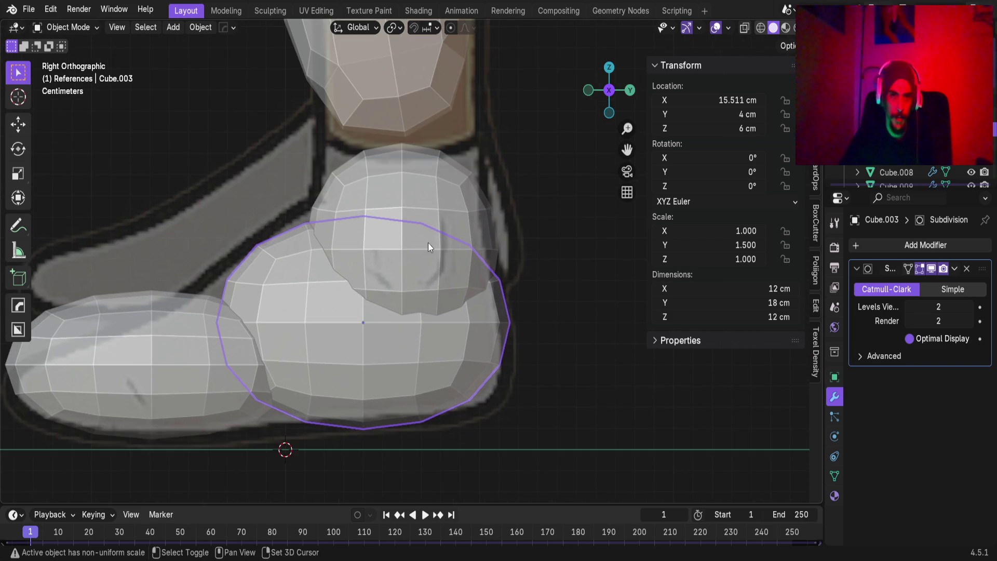
pyautogui.scroll(2, 435, 315)
pyautogui.scroll(-5, 450, 269)
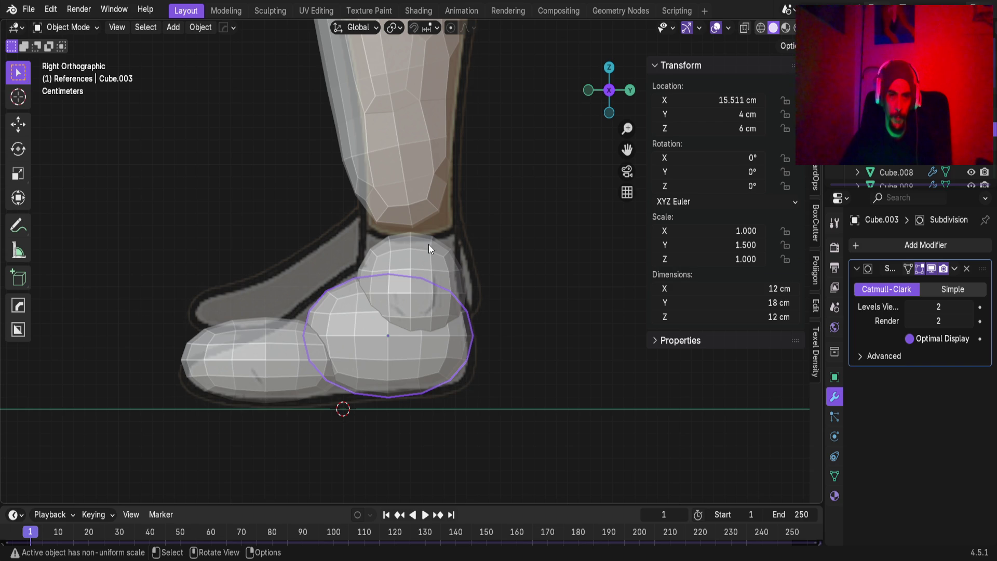
# Select the ankle sphere, then make the lower leg mesh (Cube.008) the active object.
pyautogui.click(428, 258)
pyautogui.click(410, 205)
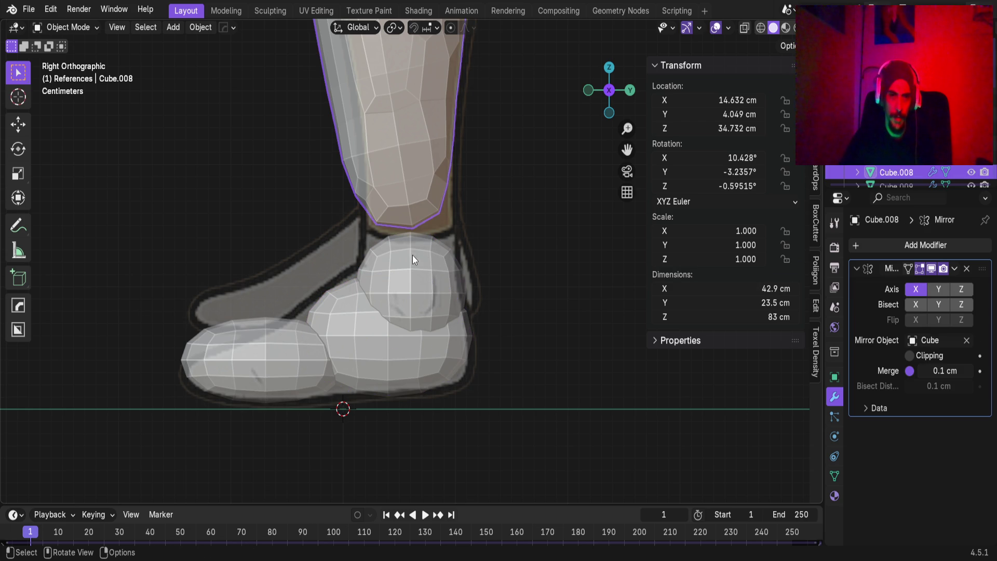
pyautogui.click(417, 269)
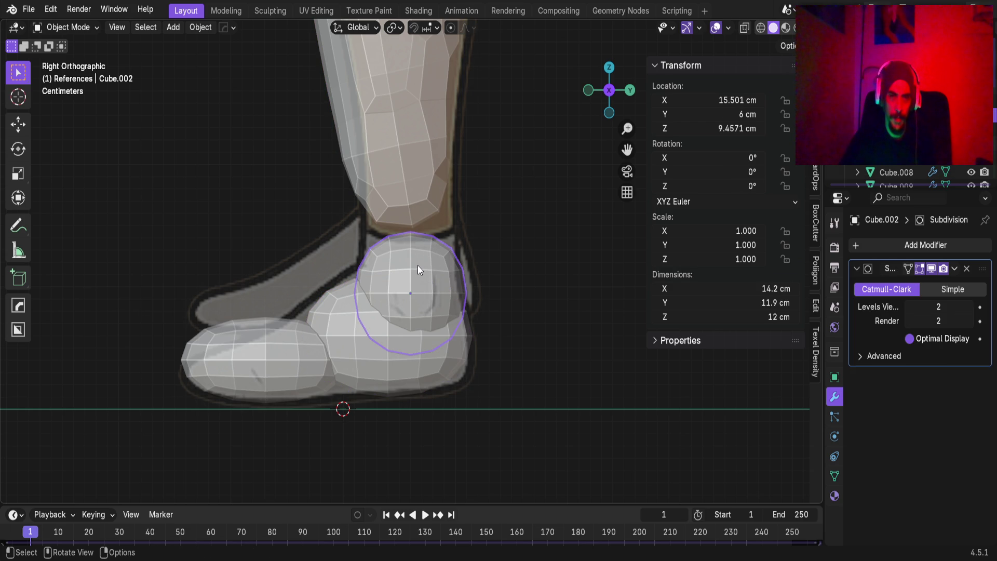
pyautogui.scroll(-4, 403, 213)
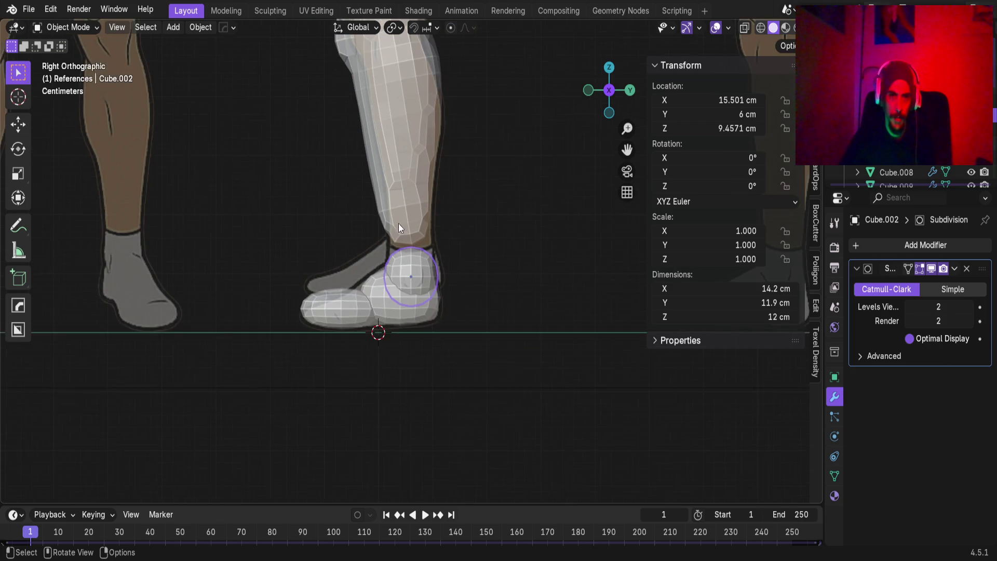
pyautogui.scroll(3, 397, 224)
pyautogui.click(451, 290)
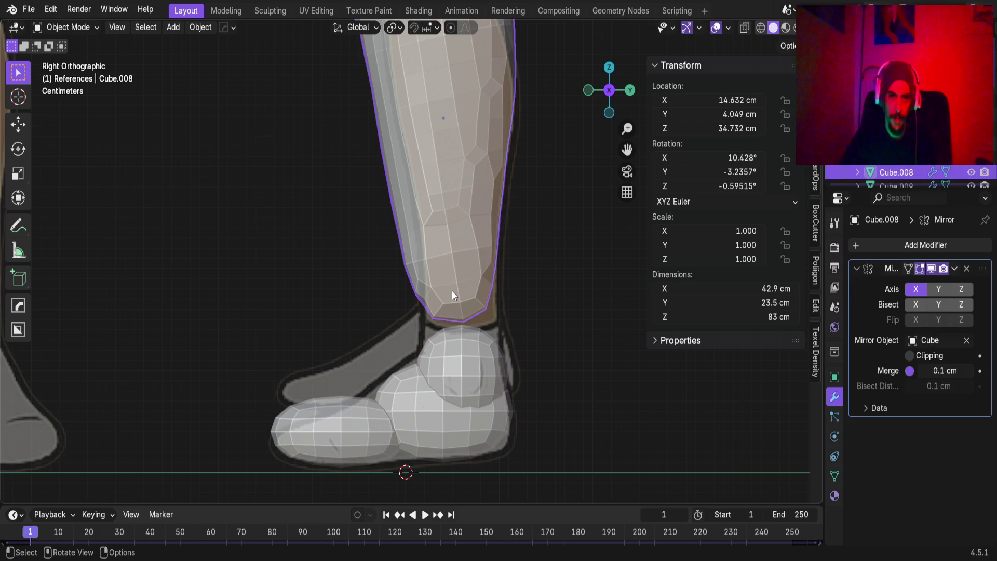
# Orbit around the legs in 3D, then switch to the Sculpting workspace.
pyautogui.moveTo(379, 209)
pyautogui.mouseDown(button='middle')
pyautogui.moveTo(441, 214)
pyautogui.moveTo(375, 215)
pyautogui.moveTo(385, 204)
pyautogui.moveTo(341, 226)
pyautogui.moveTo(354, 236)
pyautogui.mouseUp(button='middle')
pyautogui.scroll(3, 422, 294)
pyautogui.keyDown('shift'); pyautogui.moveTo(454, 294); pyautogui.dragTo(389, 234, button='middle'); pyautogui.keyUp('shift')
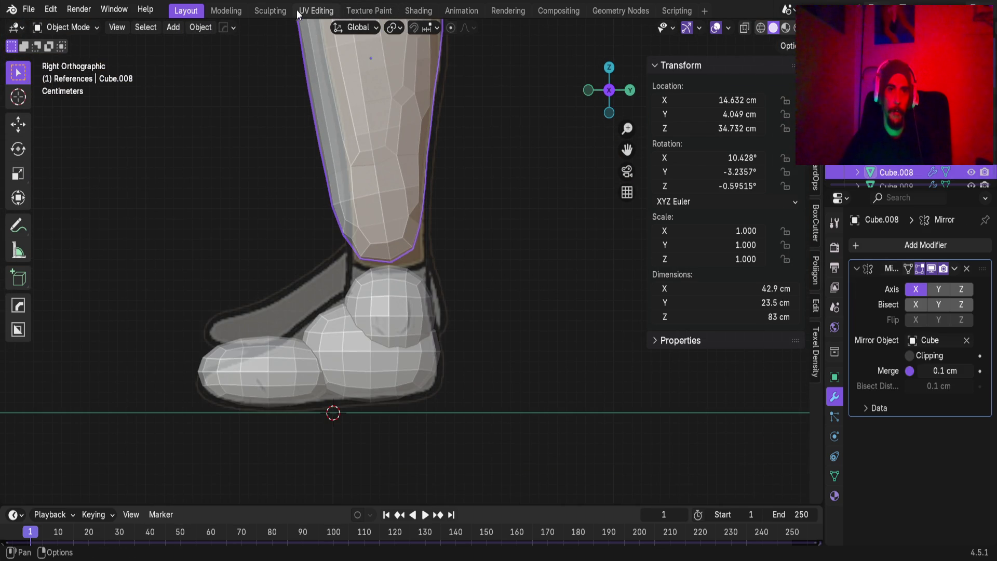
pyautogui.click(266, 11)
# Back in side view, try an Elastic Grab stroke on the shin outline and undo it.
pyautogui.moveTo(400, 234)
pyautogui.mouseDown(button='middle')
pyautogui.moveTo(374, 244)
pyautogui.moveTo(360, 189)
pyautogui.mouseUp(button='middle')
pyautogui.scroll(4, 423, 313)
pyautogui.scroll(3, 424, 313)
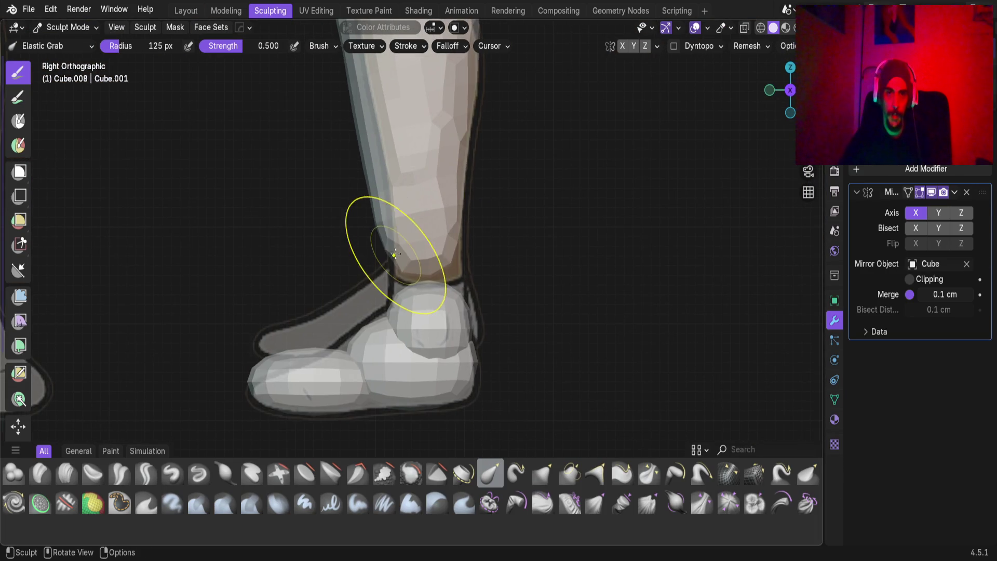
pyautogui.moveTo(381, 236)
pyautogui.mouseDown()
pyautogui.moveTo(396, 241)
pyautogui.moveTo(375, 98)
pyautogui.mouseUp()
pyautogui.hotkey('ctrl', 'z')
# Pull the upper shin contour outward and refine the leg's upper-left edge.
pyautogui.scroll(3, 375, 98)
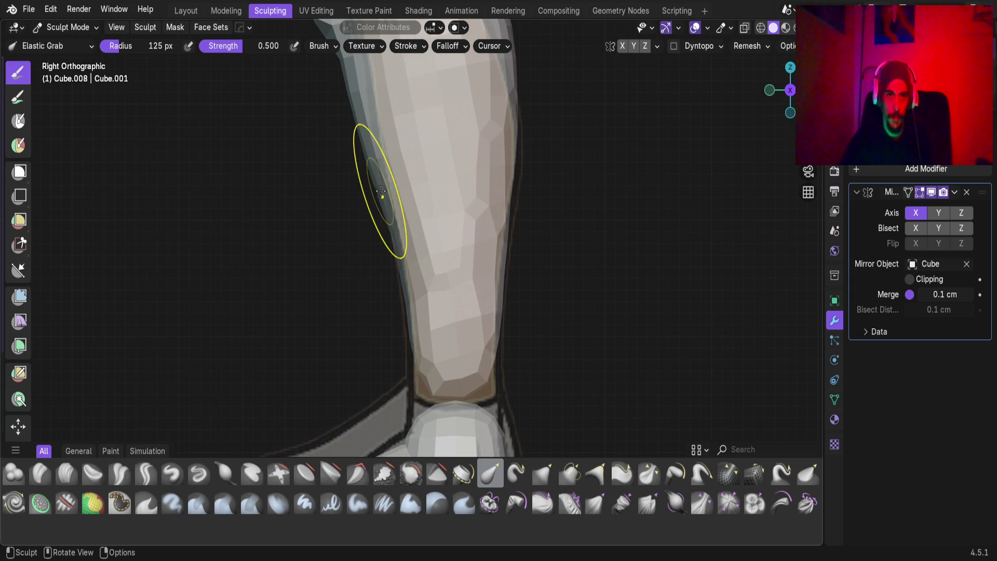
pyautogui.moveTo(366, 134)
pyautogui.mouseDown()
pyautogui.moveTo(356, 111)
pyautogui.moveTo(385, 179)
pyautogui.moveTo(368, 139)
pyautogui.mouseUp()
pyautogui.moveTo(369, 141); pyautogui.dragTo(368, 134)
pyautogui.moveTo(369, 136)
pyautogui.mouseDown()
pyautogui.moveTo(364, 125)
pyautogui.moveTo(375, 159)
pyautogui.mouseUp()
pyautogui.moveTo(390, 223); pyautogui.dragTo(395, 239)
pyautogui.scroll(-3, 396, 238)
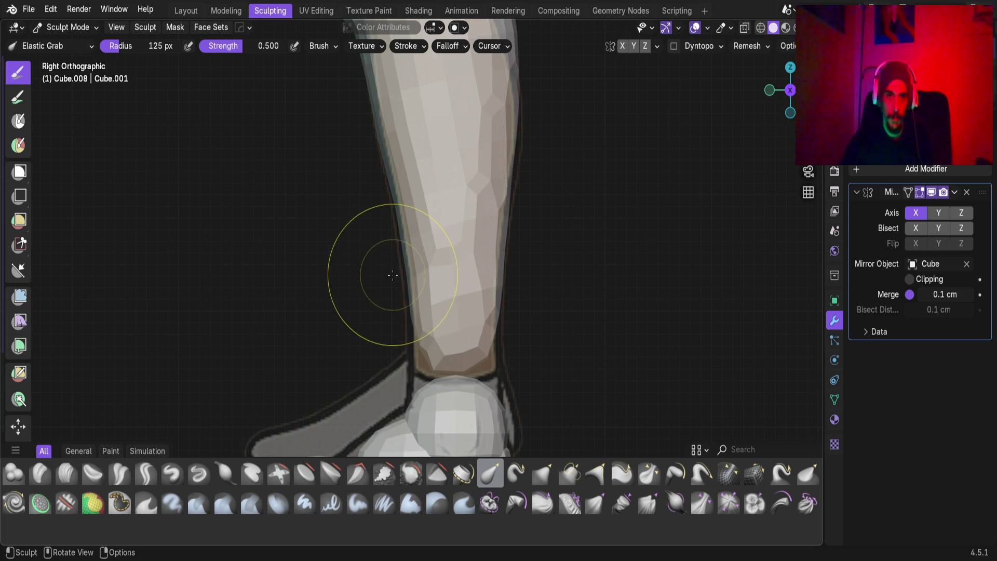
pyautogui.scroll(-2, 398, 264)
pyautogui.scroll(5, 399, 264)
pyautogui.scroll(2, 373, 161)
# Reshape the lower shin near the ankle, widening its left and right edges.
pyautogui.moveTo(374, 160)
pyautogui.mouseDown()
pyautogui.moveTo(342, 268)
pyautogui.moveTo(349, 248)
pyautogui.mouseUp()
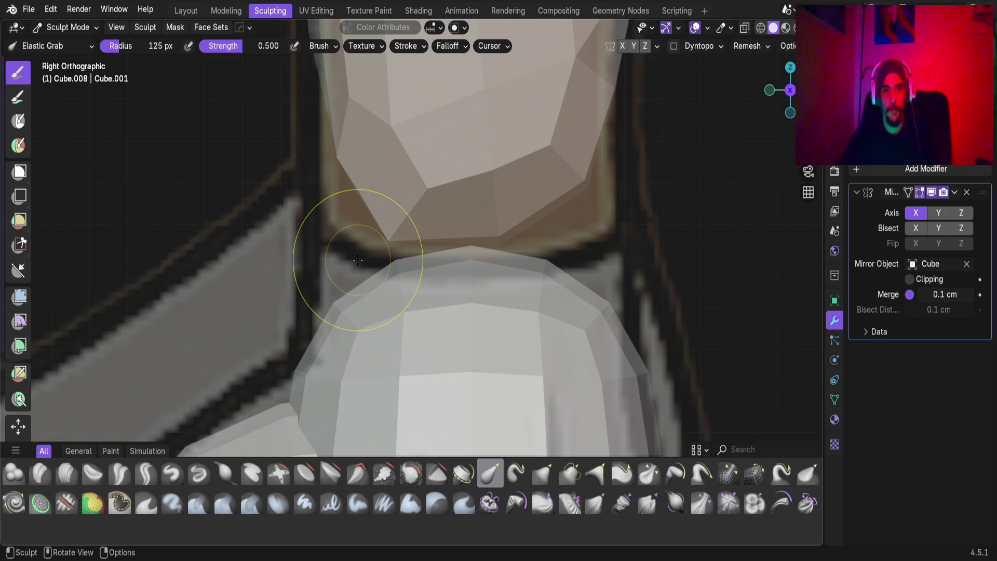
pyautogui.scroll(-3, 382, 178)
pyautogui.scroll(2, 359, 174)
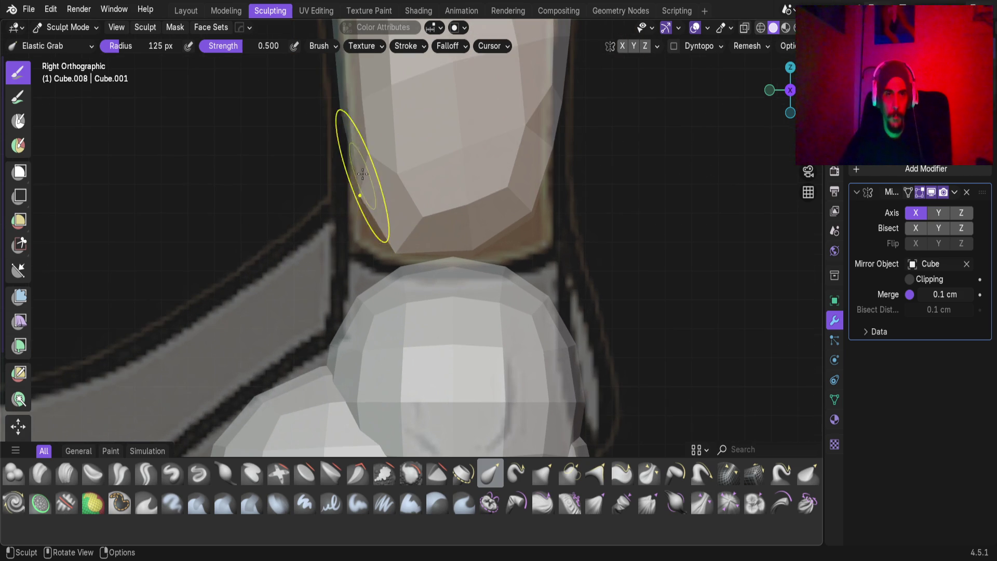
pyautogui.moveTo(357, 167); pyautogui.dragTo(296, 185)
pyautogui.moveTo(534, 201); pyautogui.dragTo(574, 138)
pyautogui.scroll(-3, 546, 181)
pyautogui.scroll(3, 540, 187)
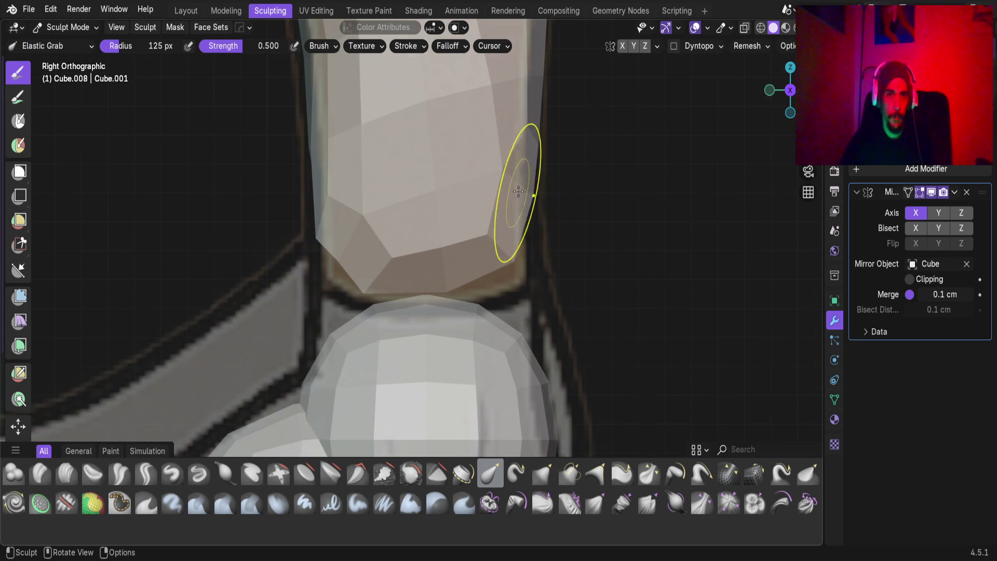
pyautogui.moveTo(529, 197); pyautogui.dragTo(539, 165)
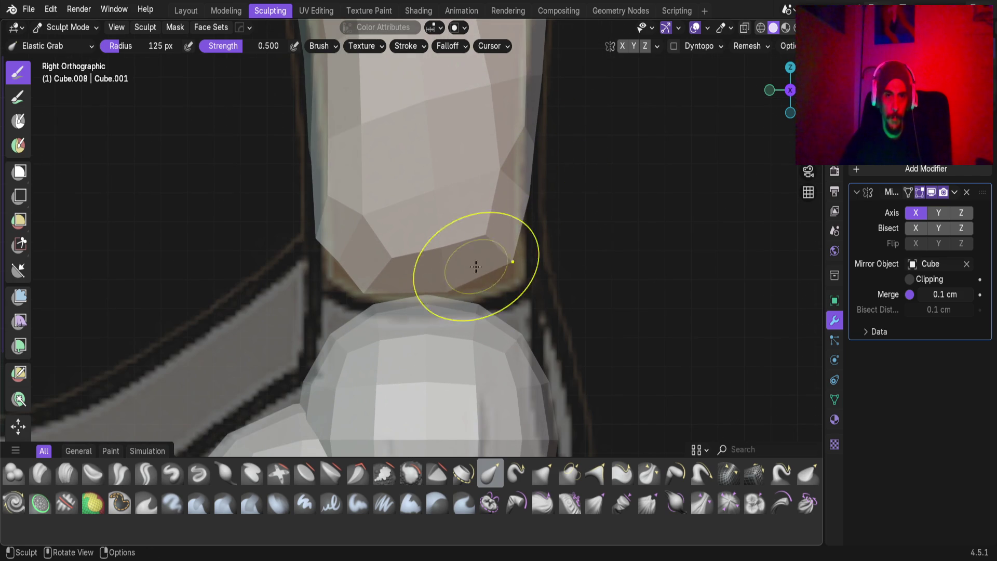
# Switch the sculpt target to the ankle sphere and enter its Edit Mode.
pyautogui.hotkey('alt', 'q')
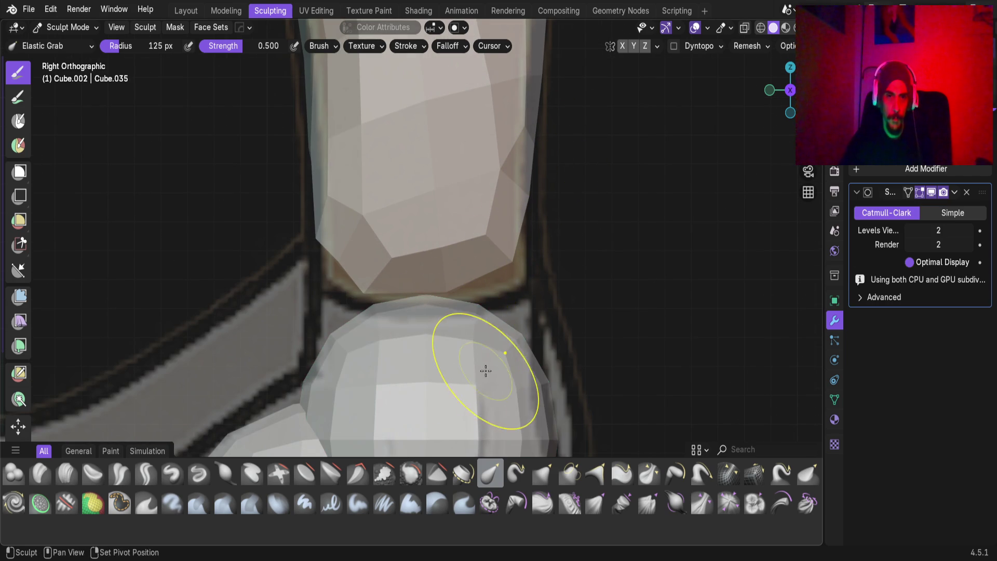
pyautogui.scroll(-3, 485, 370)
pyautogui.keyDown('shift'); pyautogui.moveTo(467, 367); pyautogui.dragTo(450, 278, button='middle'); pyautogui.keyUp('shift')
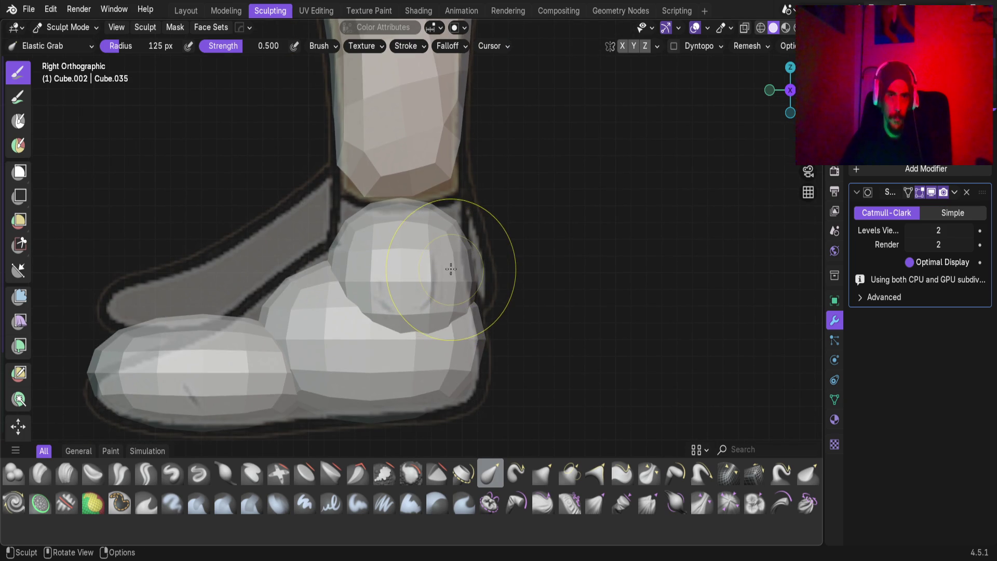
pyautogui.press('Tab')
pyautogui.press('Tab')
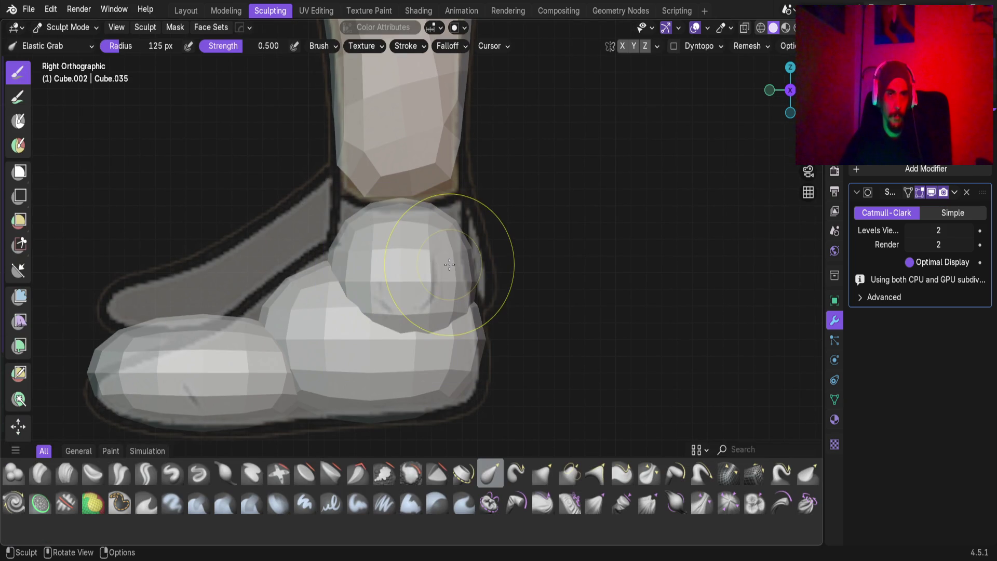
# Return to the Layout workspace and save Base_Male_AV.blend.
pyautogui.click(185, 11)
pyautogui.press('ctrl')
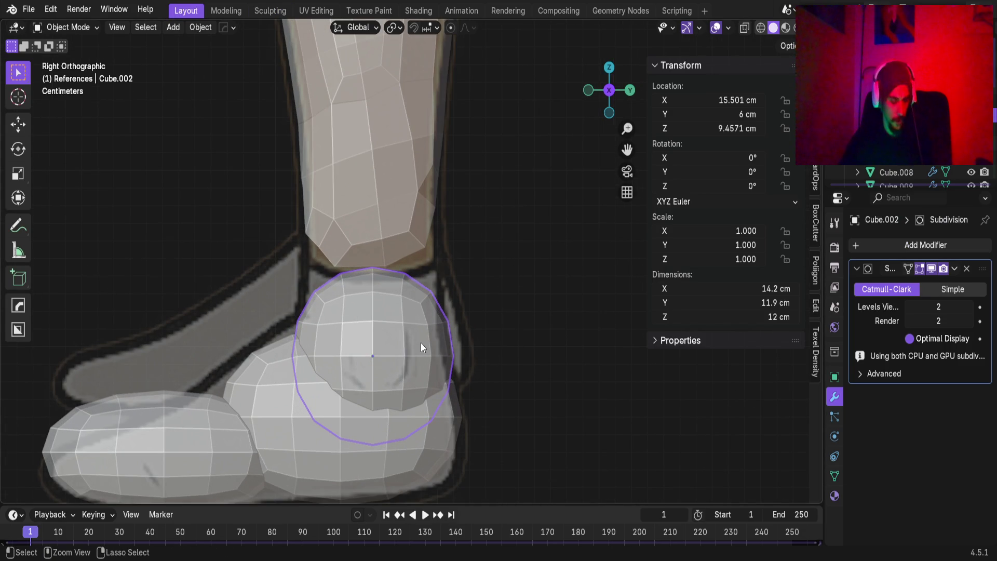
pyautogui.hotkey('ctrl', 's')
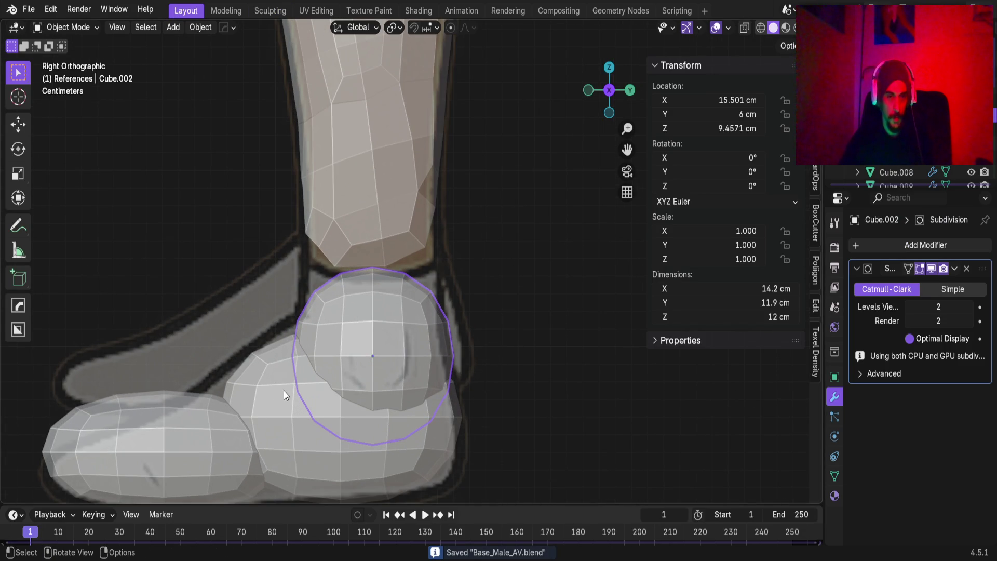
# Apply scale on the ankle sphere, foot sphere and toe piece, then resume sculpting the ankle sphere.
pyautogui.hotkey('ctrl', 'a')
pyautogui.click(273, 369)
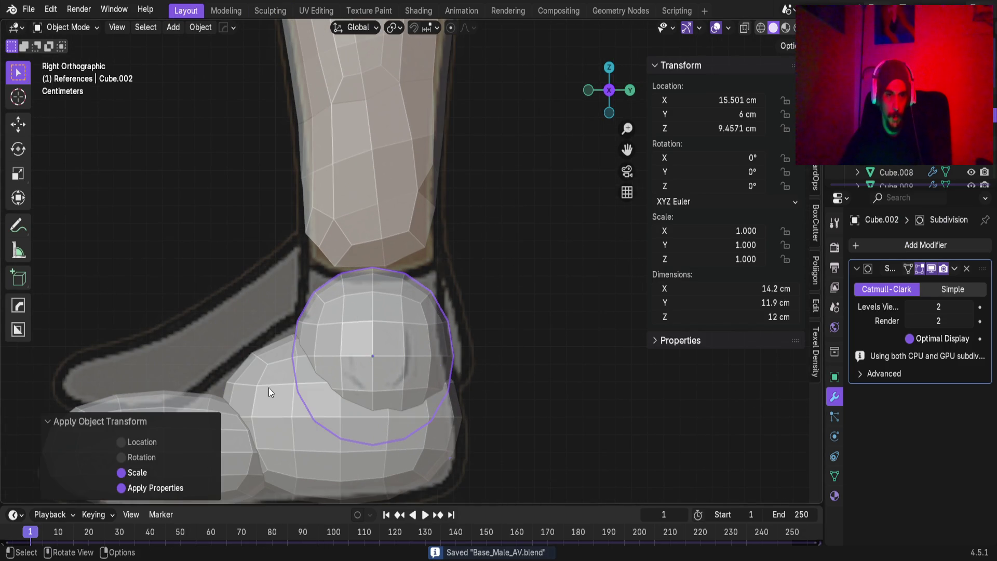
pyautogui.click(269, 387)
pyautogui.hotkey('ctrl', 'a')
pyautogui.click(267, 376)
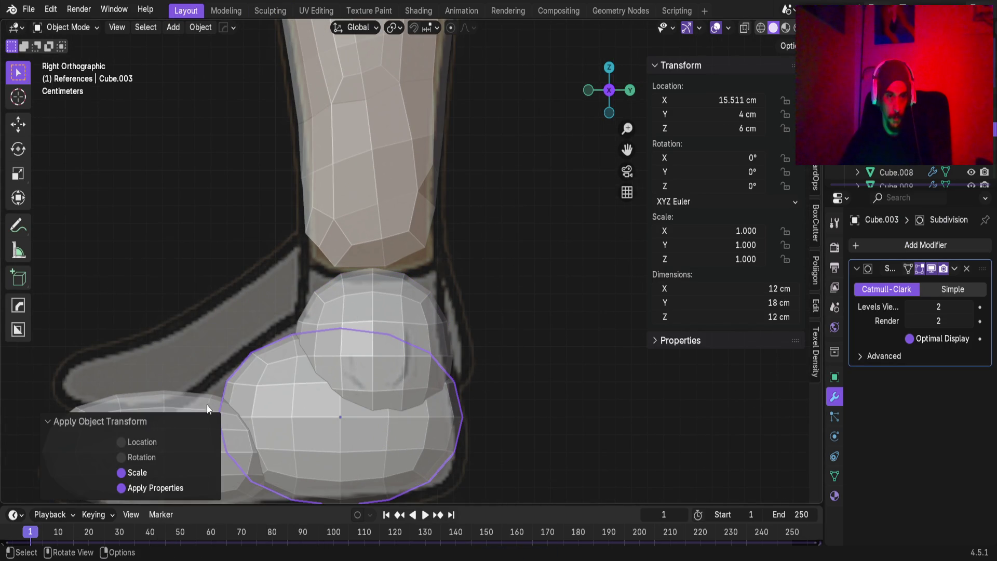
pyautogui.scroll(-2, 233, 377)
pyautogui.click(232, 378)
pyautogui.hotkey('ctrl', 'a')
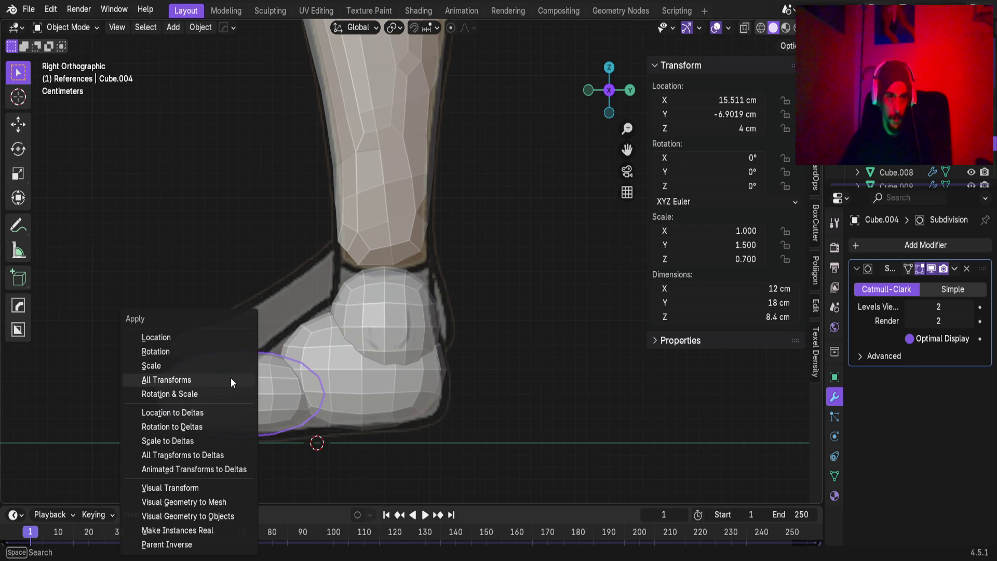
pyautogui.click(231, 369)
pyautogui.click(379, 297)
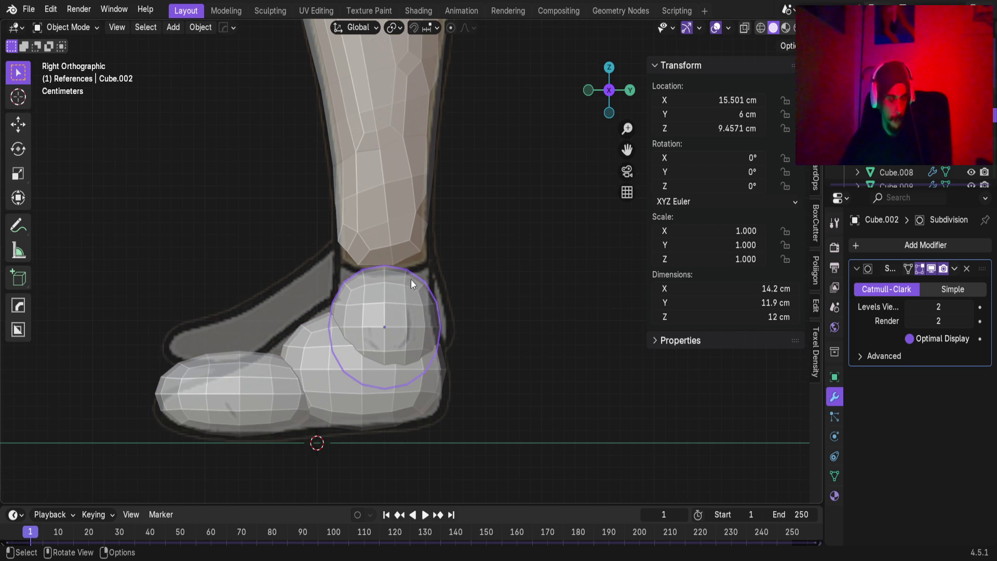
pyautogui.click(276, 11)
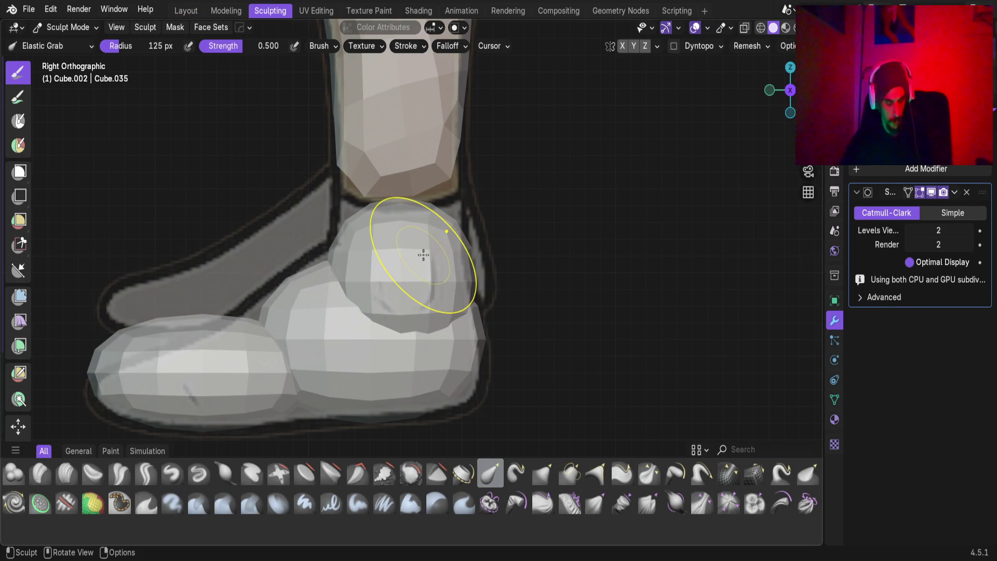
# Try a voxel remesh on the ankle sphere, then undo it.
pyautogui.press('r')
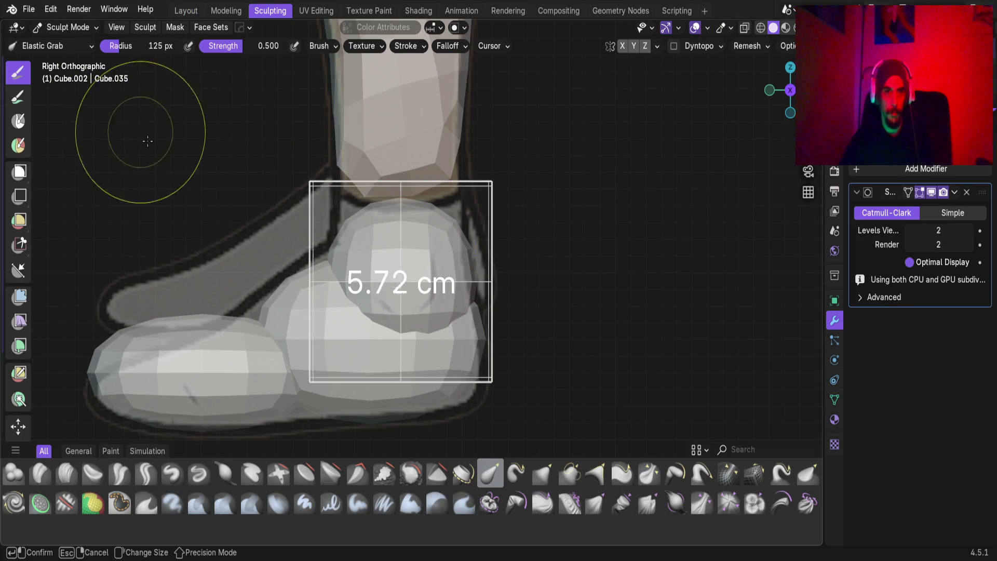
pyautogui.click(693, 400)
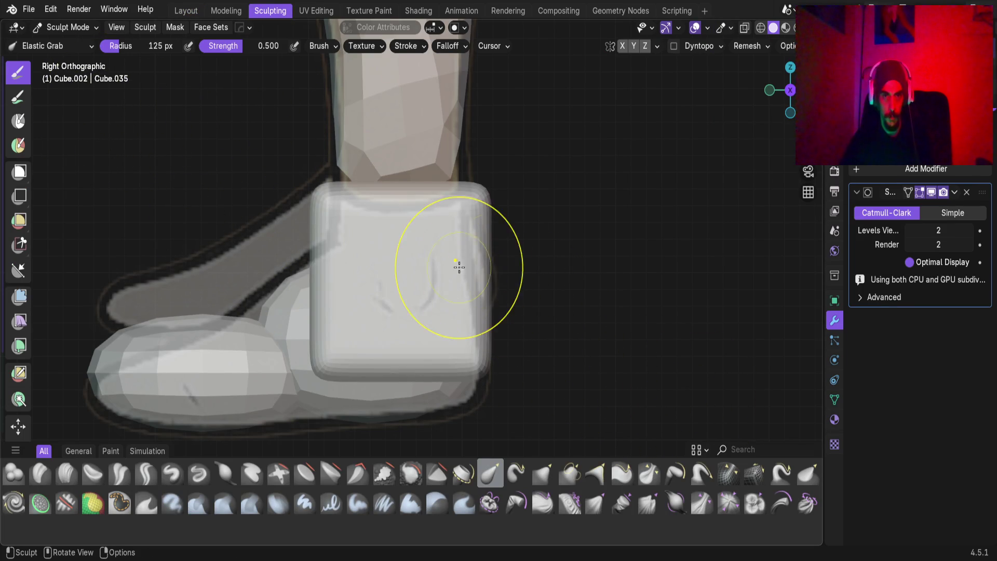
pyautogui.hotkey('ctrl', 'z')
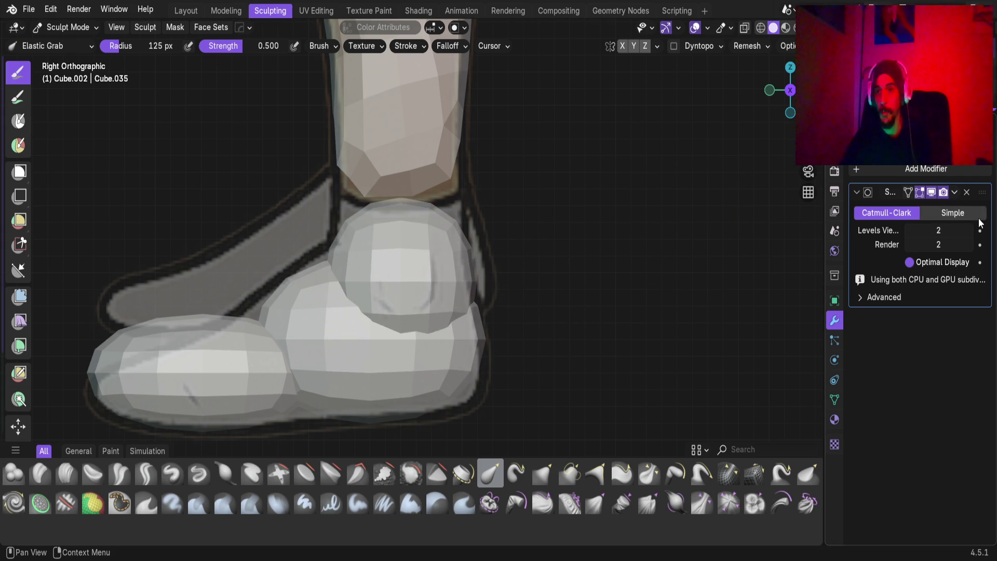
# Apply the ankle sphere's Subdivision modifier and undo a stray distortion.
pyautogui.click(954, 196)
pyautogui.click(942, 213)
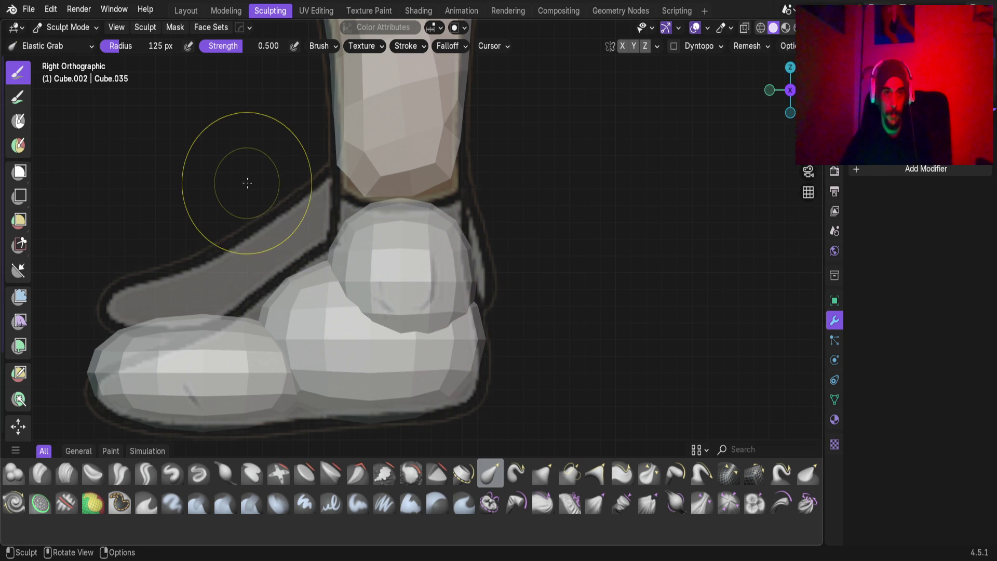
pyautogui.hotkey('ctrl', 'z')
pyautogui.moveTo(382, 251)
pyautogui.mouseDown(button='middle')
pyautogui.moveTo(474, 302)
pyautogui.moveTo(379, 349)
pyautogui.mouseUp(button='middle')
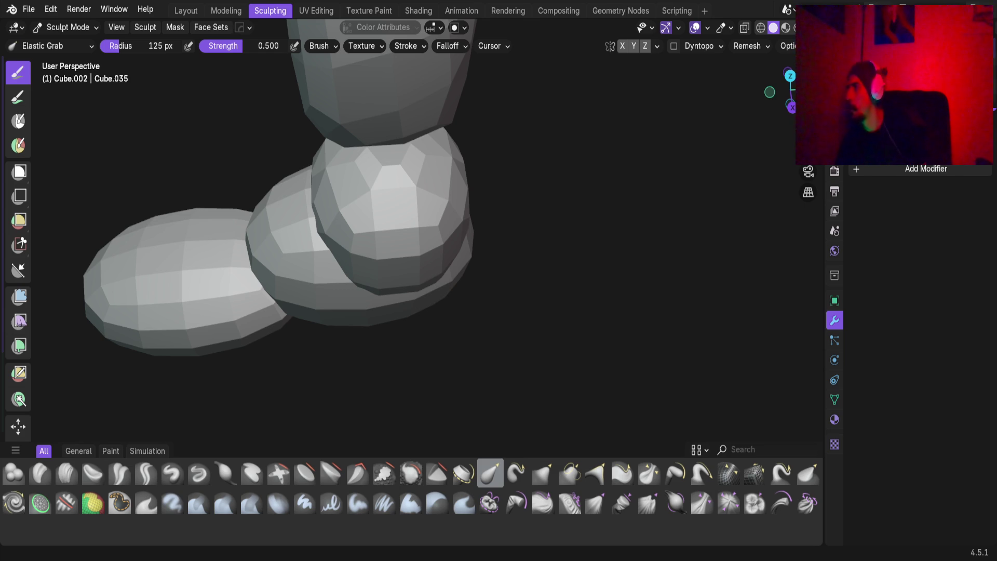
# Orbit to compare the leg with the reference, then snap to Right Orthographic view.
pyautogui.scroll(2, 370, 254)
pyautogui.moveTo(370, 254)
pyautogui.mouseDown(button='middle')
pyautogui.moveTo(727, 280)
pyautogui.moveTo(922, 267)
pyautogui.mouseUp(button='middle')
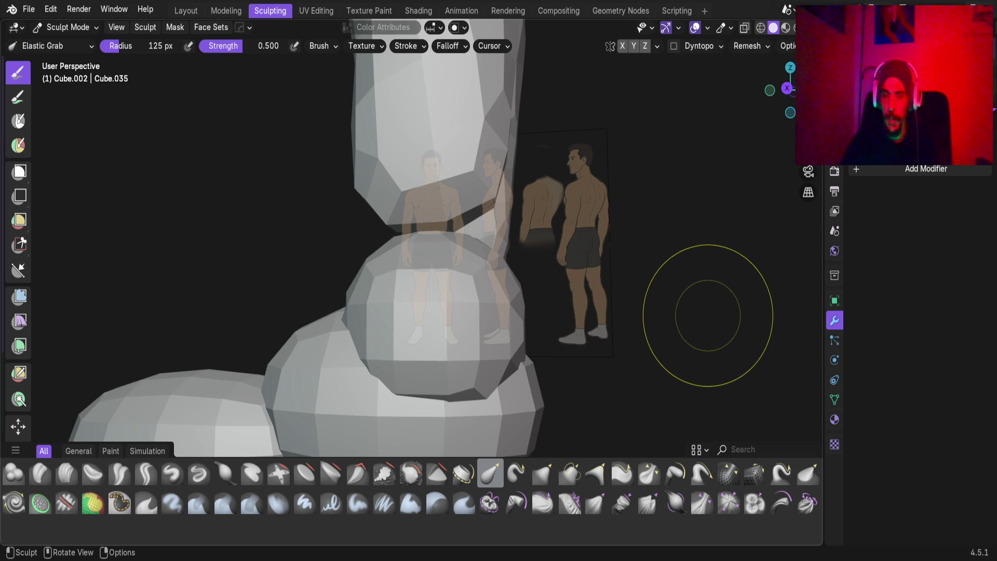
pyautogui.moveTo(540, 239)
pyautogui.mouseDown(button='middle')
pyautogui.moveTo(467, 311)
pyautogui.moveTo(450, 368)
pyautogui.moveTo(446, 298)
pyautogui.mouseUp(button='middle')
pyautogui.press('KP_3')
pyautogui.scroll(-2, 413, 257)
pyautogui.scroll(3, 412, 259)
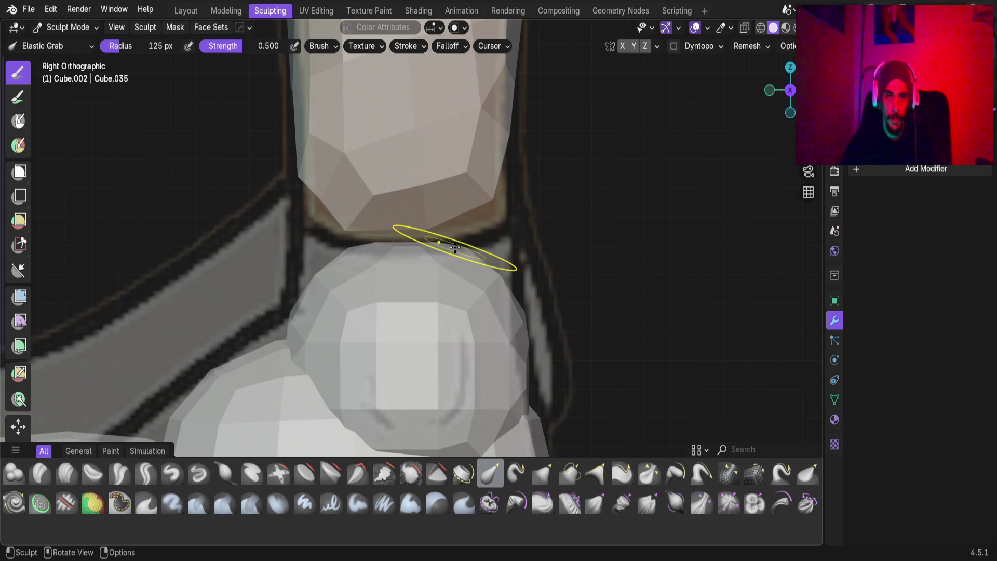
# Stretch the ankle's top up into a neck that meets the shin.
pyautogui.moveTo(454, 253); pyautogui.dragTo(451, 169)
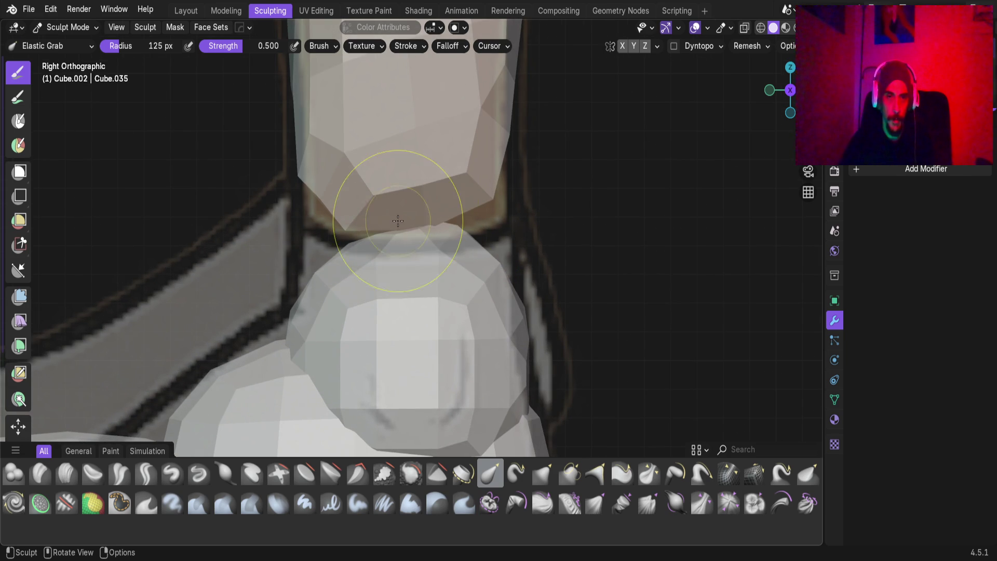
pyautogui.moveTo(358, 239)
pyautogui.mouseDown()
pyautogui.moveTo(351, 105)
pyautogui.moveTo(374, 161)
pyautogui.moveTo(463, 217)
pyautogui.moveTo(514, 83)
pyautogui.mouseUp()
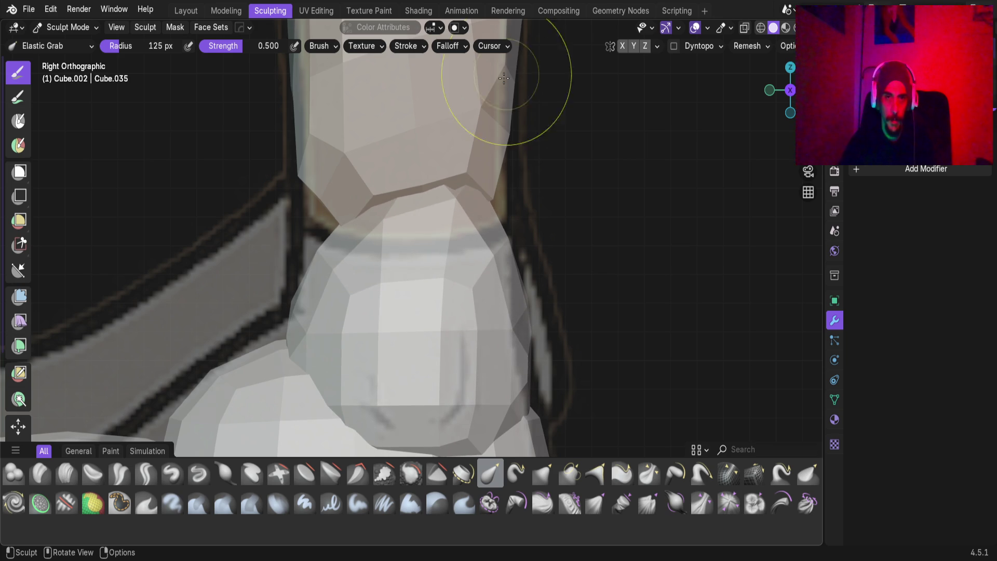
pyautogui.moveTo(339, 218)
pyautogui.mouseDown()
pyautogui.moveTo(337, 229)
pyautogui.moveTo(374, 192)
pyautogui.moveTo(312, 156)
pyautogui.moveTo(304, 63)
pyautogui.mouseUp()
pyautogui.scroll(-2, 374, 196)
pyautogui.scroll(2, 374, 196)
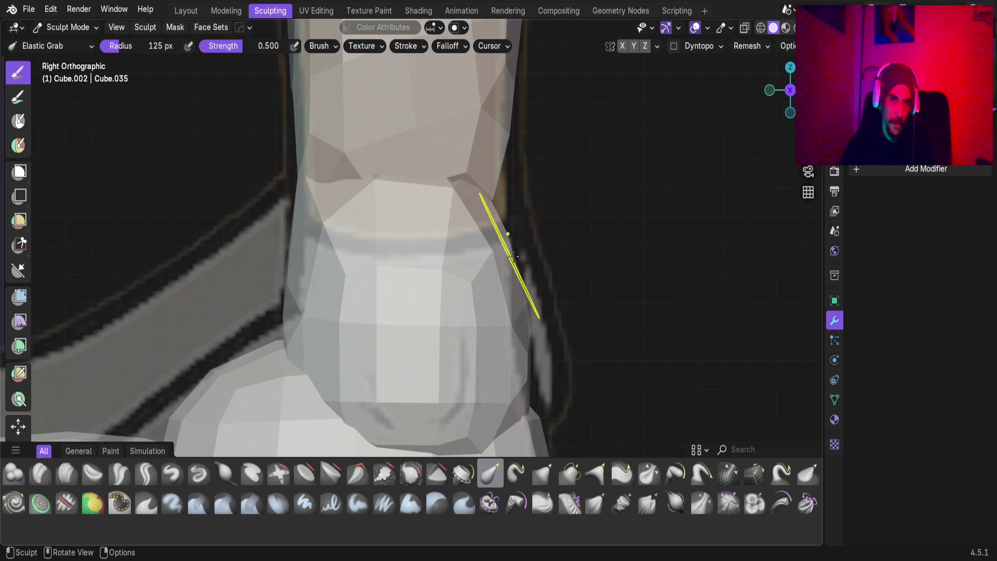
pyautogui.moveTo(474, 195)
pyautogui.mouseDown()
pyautogui.moveTo(469, 111)
pyautogui.moveTo(479, 87)
pyautogui.mouseUp()
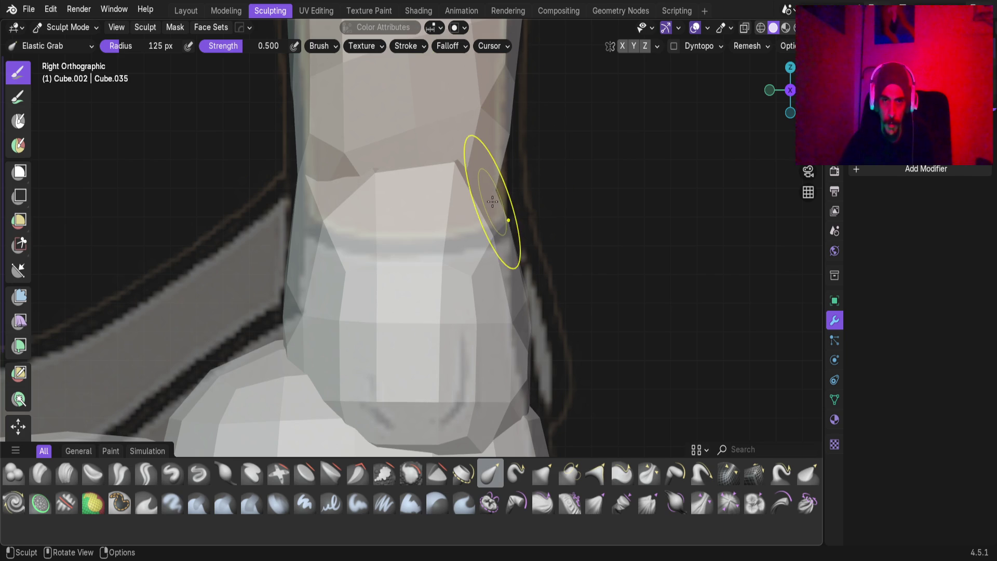
# Set brush automasking to face sets and make the ankle the sculpt target again.
pyautogui.hotkey('alt', 'q')
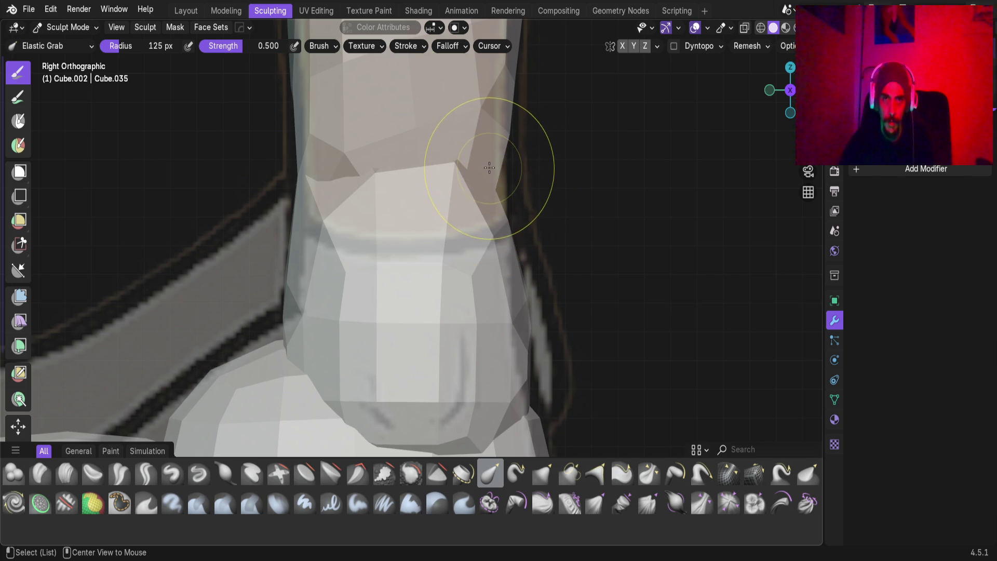
pyautogui.click(490, 182)
pyautogui.hotkey('alt', 'q')
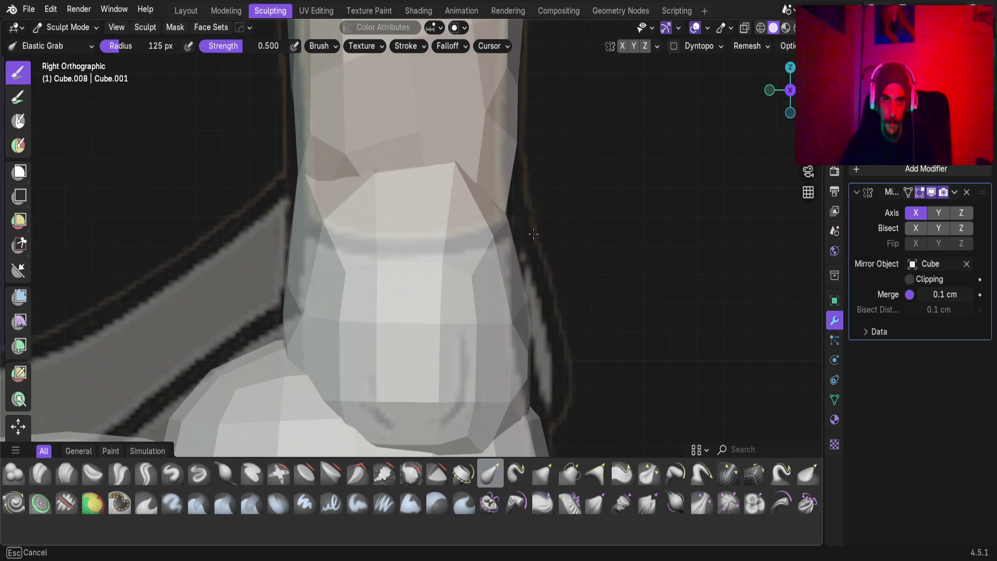
pyautogui.click(480, 216)
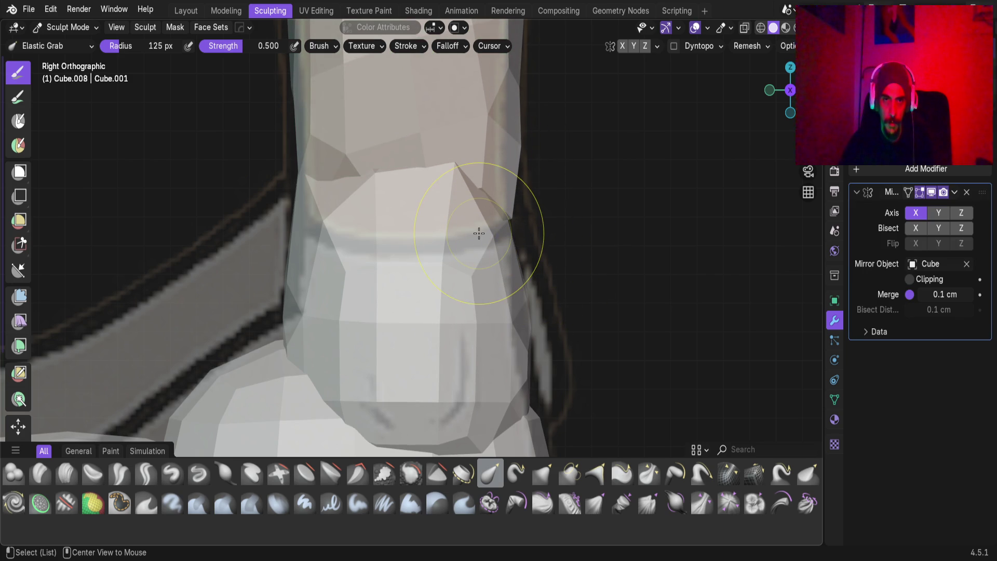
pyautogui.hotkey('alt', 'a')
pyautogui.click(590, 235)
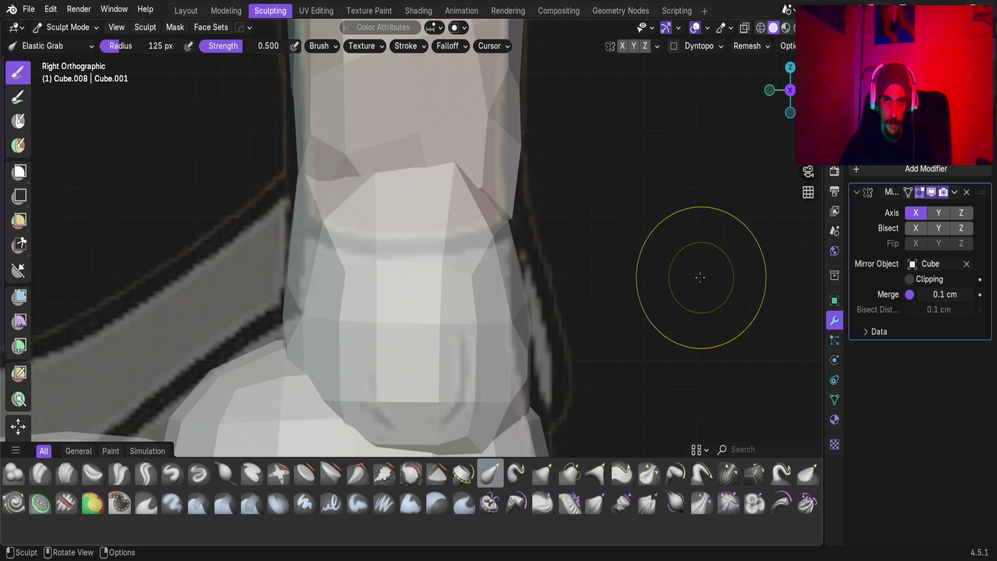
pyautogui.hotkey('alt', 'q')
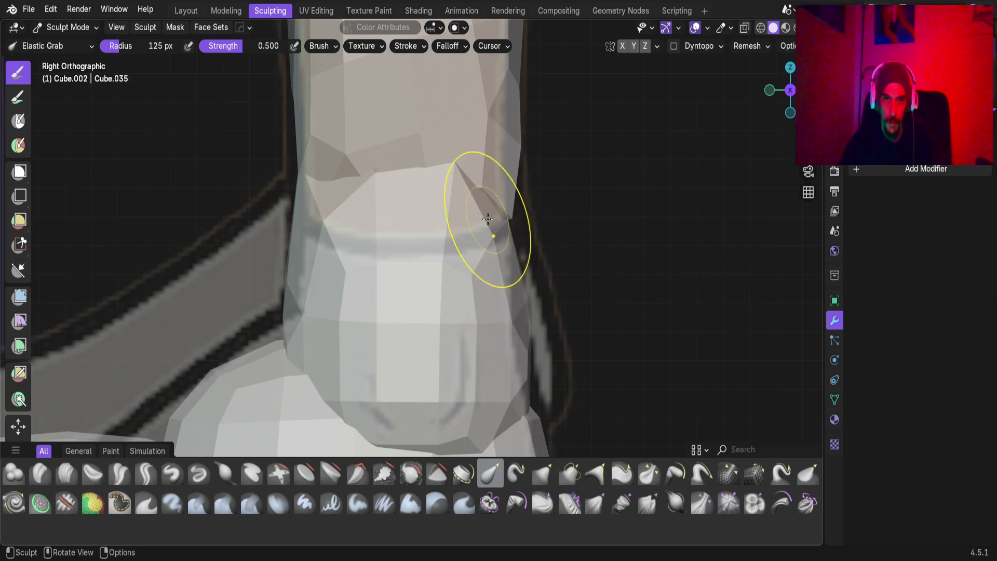
pyautogui.hotkey('alt', 'q')
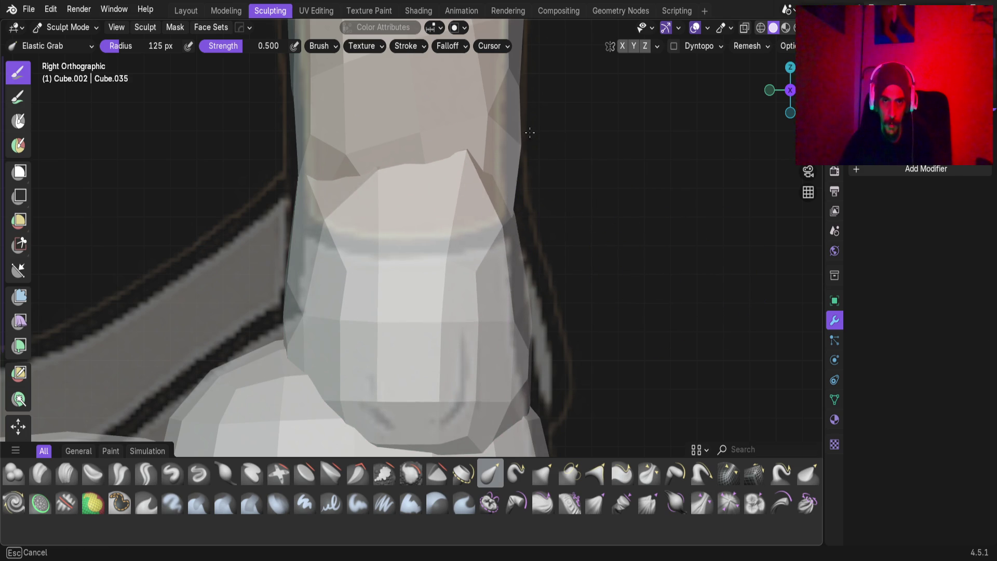
pyautogui.click(529, 165)
pyautogui.hotkey('alt', 'q')
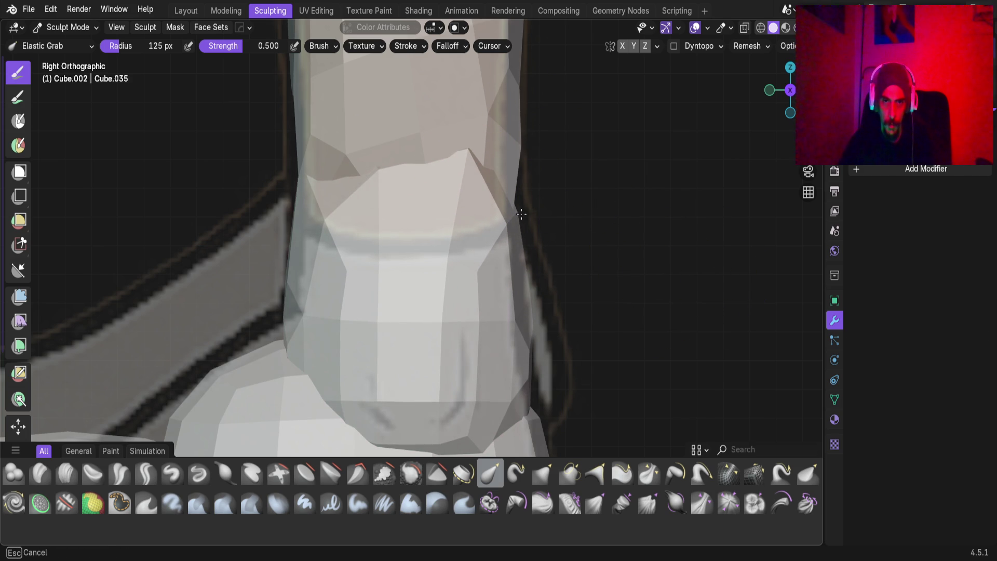
# Bulge the back edge of the ankle outward to follow the side reference.
pyautogui.moveTo(522, 213); pyautogui.dragTo(512, 200)
pyautogui.moveTo(512, 334); pyautogui.dragTo(572, 322)
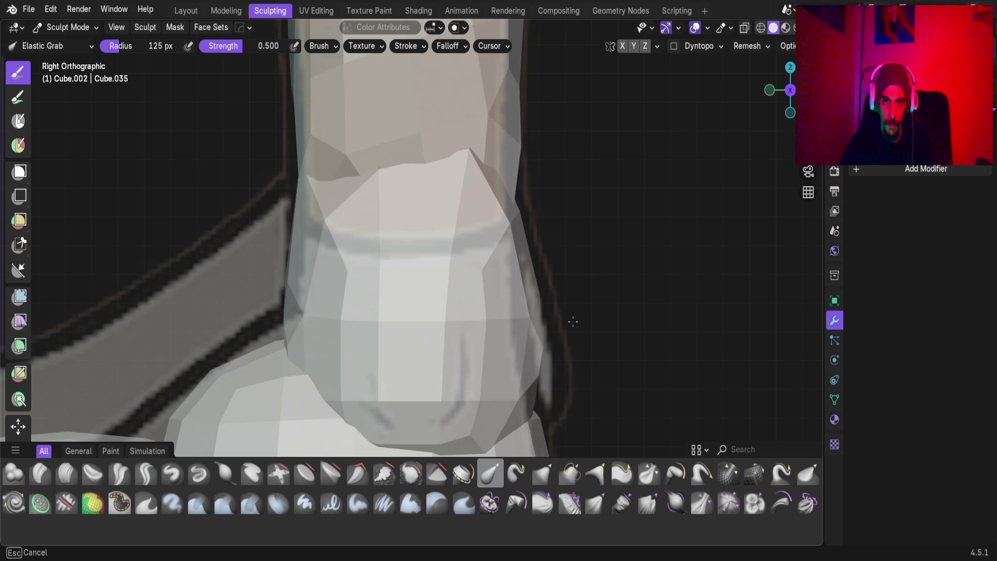
pyautogui.click(527, 267)
pyautogui.hotkey('alt', 'q')
pyautogui.click(521, 204)
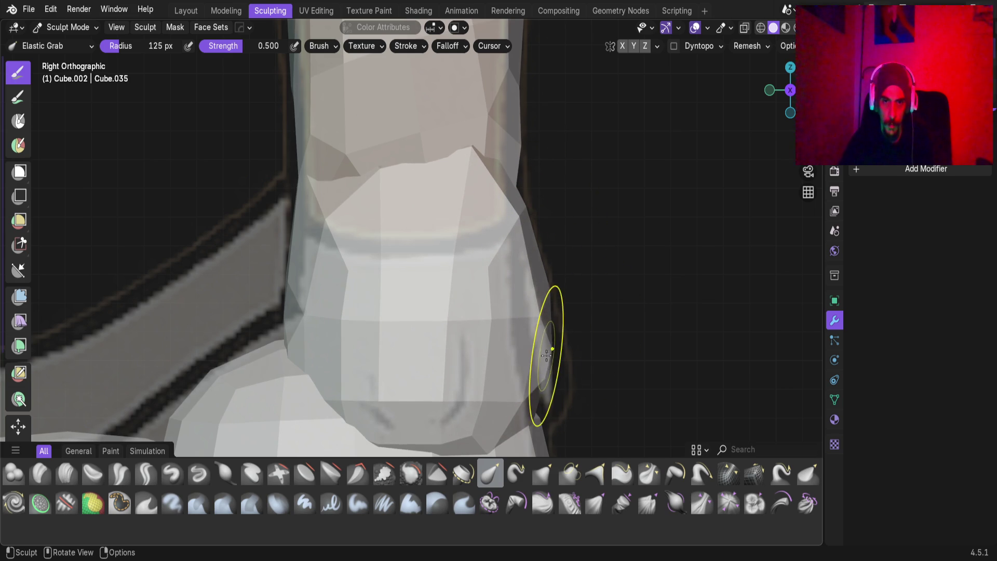
pyautogui.moveTo(540, 365); pyautogui.dragTo(568, 341)
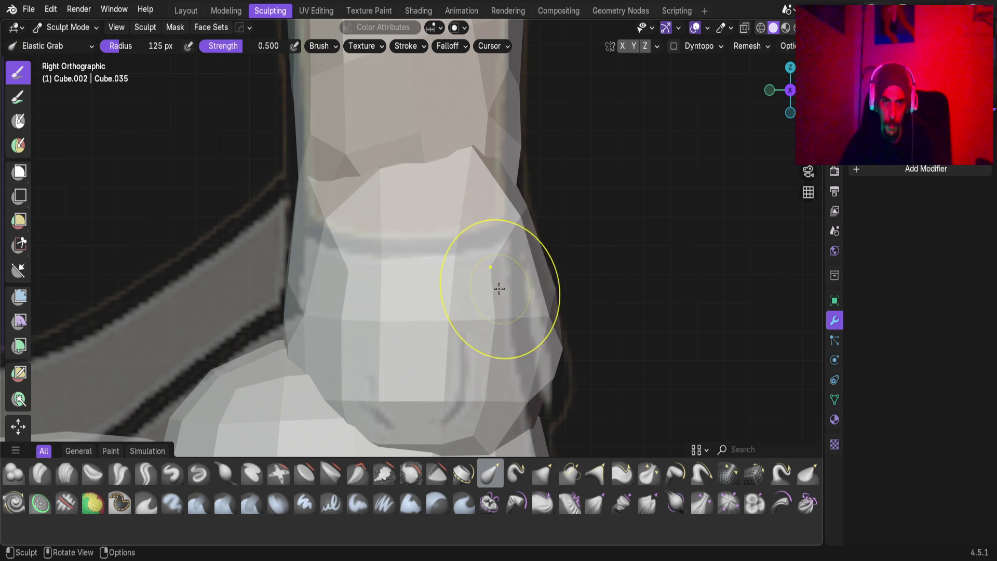
pyautogui.scroll(-2, 456, 282)
pyautogui.moveTo(432, 280)
pyautogui.mouseDown(button='middle')
pyautogui.moveTo(467, 291)
pyautogui.moveTo(474, 253)
pyautogui.moveTo(360, 267)
pyautogui.moveTo(434, 278)
pyautogui.moveTo(396, 278)
pyautogui.moveTo(434, 281)
pyautogui.moveTo(435, 289)
pyautogui.mouseUp(button='middle')
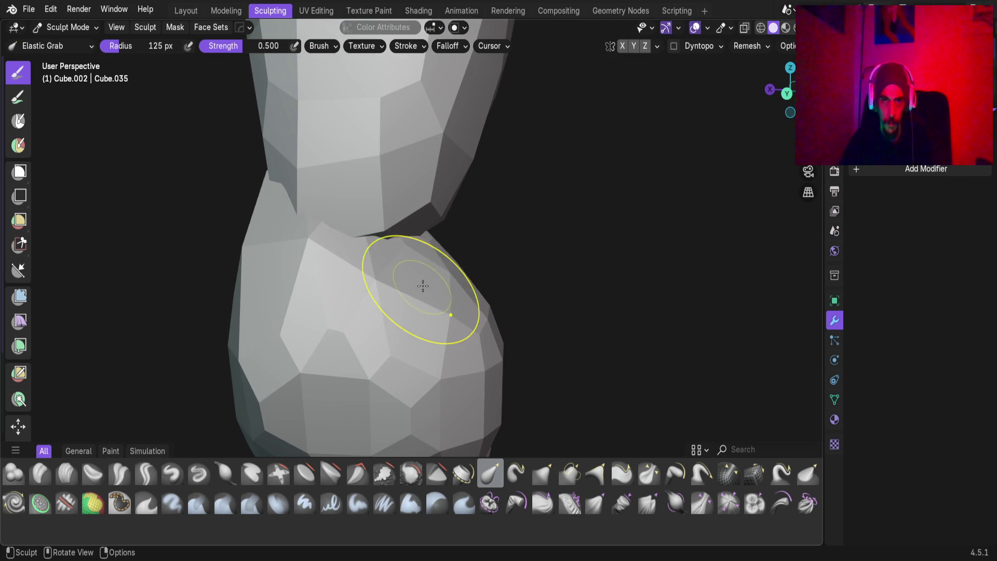
# Pull the ankle's edge up and outward, then inspect it from several angles.
pyautogui.moveTo(416, 253); pyautogui.dragTo(479, 209)
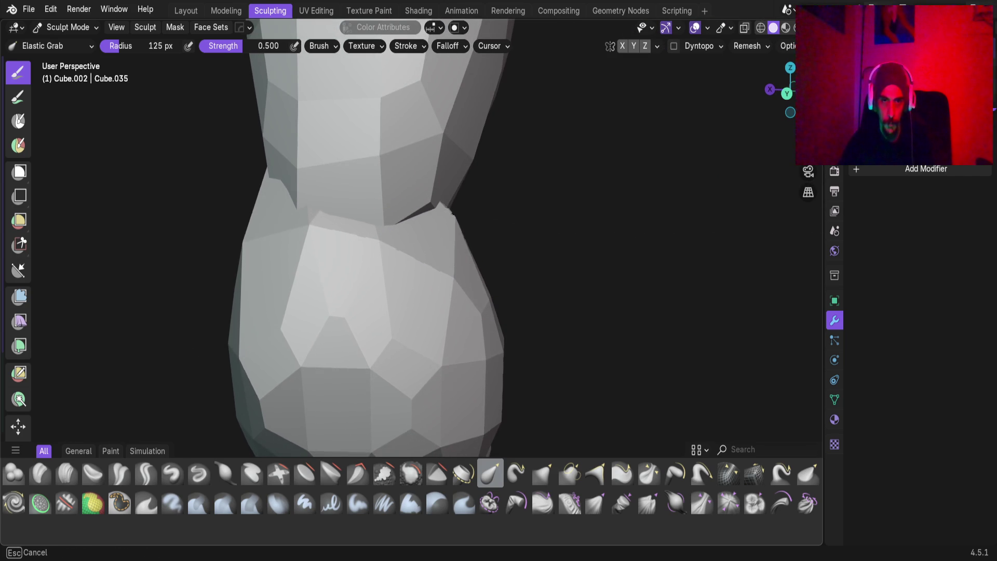
pyautogui.moveTo(490, 278)
pyautogui.mouseDown(button='middle')
pyautogui.moveTo(245, 291)
pyautogui.moveTo(489, 303)
pyautogui.moveTo(439, 260)
pyautogui.moveTo(448, 128)
pyautogui.mouseUp(button='middle')
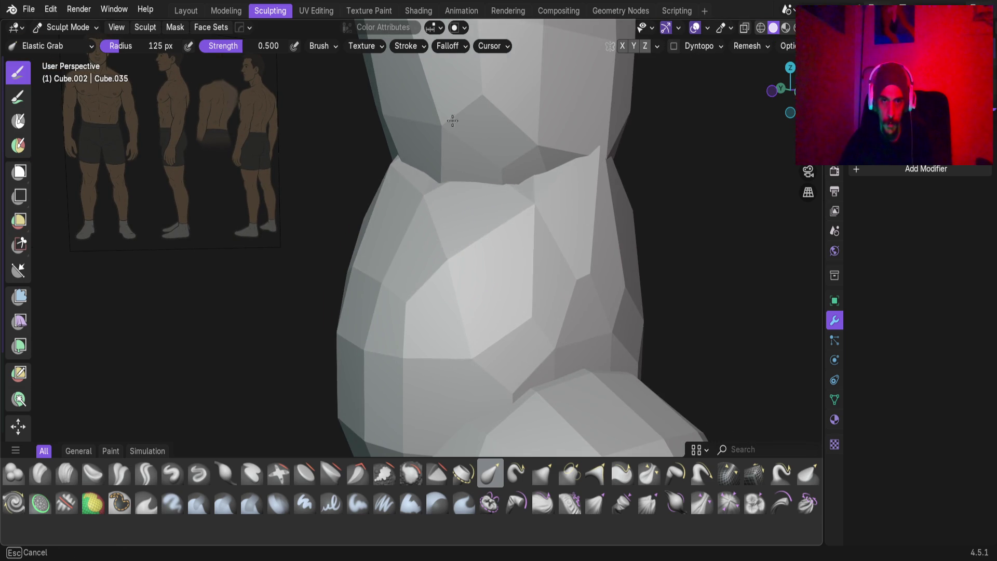
pyautogui.moveTo(514, 216)
pyautogui.mouseDown(button='middle')
pyautogui.moveTo(510, 208)
pyautogui.moveTo(474, 252)
pyautogui.moveTo(504, 242)
pyautogui.mouseUp(button='middle')
pyautogui.moveTo(558, 217)
pyautogui.mouseDown(button='middle')
pyautogui.moveTo(640, 142)
pyautogui.moveTo(607, 232)
pyautogui.moveTo(532, 309)
pyautogui.mouseUp(button='middle')
pyautogui.moveTo(605, 169)
pyautogui.mouseDown(button='middle')
pyautogui.moveTo(581, 238)
pyautogui.moveTo(685, 162)
pyautogui.moveTo(737, 169)
pyautogui.moveTo(676, 298)
pyautogui.moveTo(479, 225)
pyautogui.moveTo(597, 213)
pyautogui.moveTo(508, 212)
pyautogui.mouseUp(button='middle')
pyautogui.moveTo(584, 154)
pyautogui.mouseDown(button='middle')
pyautogui.moveTo(600, 78)
pyautogui.moveTo(583, 222)
pyautogui.moveTo(485, 204)
pyautogui.moveTo(568, 224)
pyautogui.moveTo(566, 205)
pyautogui.moveTo(474, 232)
pyautogui.moveTo(516, 249)
pyautogui.moveTo(434, 244)
pyautogui.moveTo(425, 169)
pyautogui.moveTo(445, 164)
pyautogui.moveTo(424, 246)
pyautogui.mouseUp(button='middle')
# From the front view, reshape the lower leg's left edge.
pyautogui.moveTo(525, 253)
pyautogui.mouseDown(button='middle')
pyautogui.moveTo(523, 178)
pyautogui.moveTo(501, 222)
pyautogui.moveTo(515, 252)
pyautogui.mouseUp(button='middle')
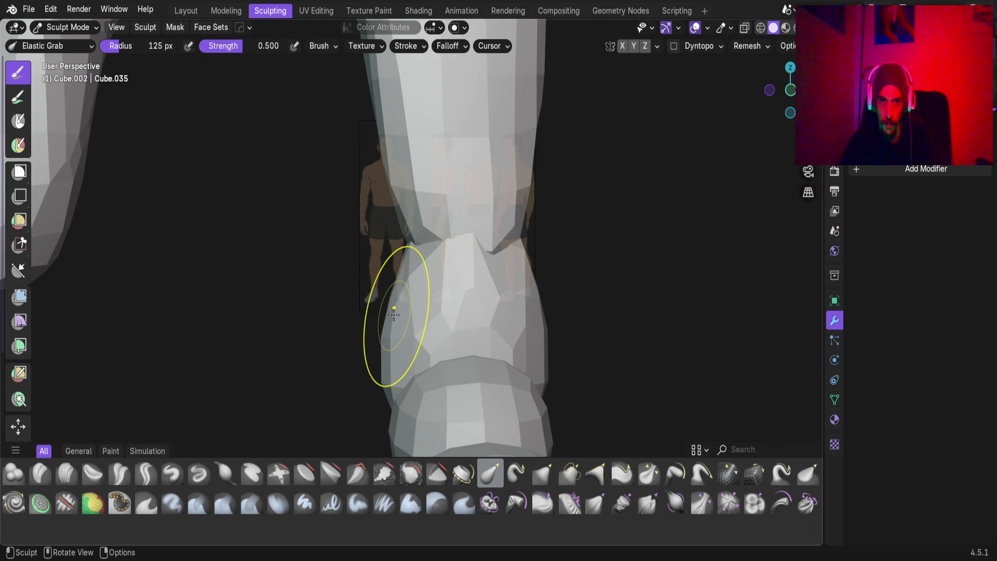
pyautogui.moveTo(384, 389); pyautogui.dragTo(447, 376)
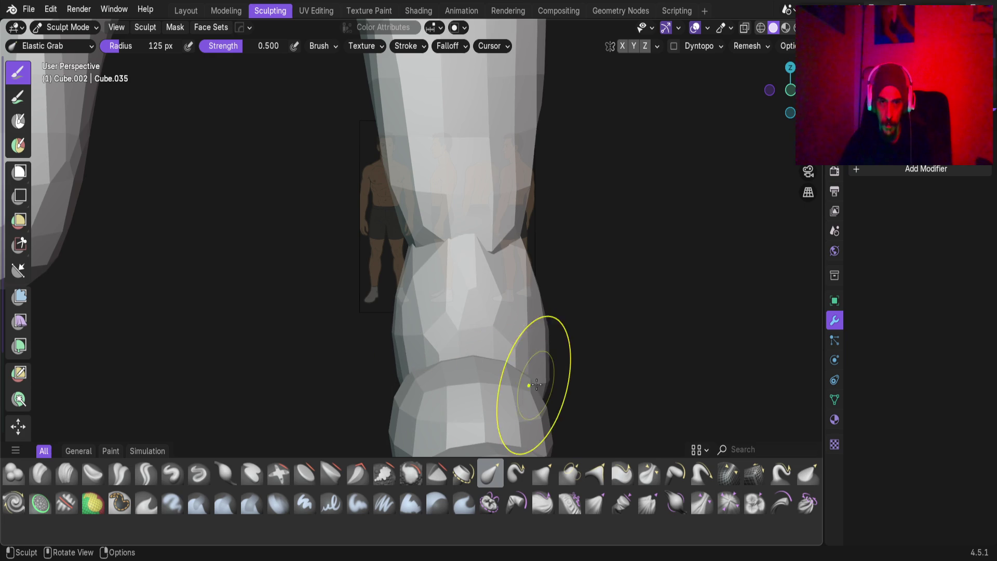
pyautogui.moveTo(504, 382)
pyautogui.mouseDown(button='middle')
pyautogui.moveTo(531, 384)
pyautogui.moveTo(534, 357)
pyautogui.moveTo(445, 367)
pyautogui.moveTo(457, 374)
pyautogui.moveTo(369, 352)
pyautogui.moveTo(432, 353)
pyautogui.mouseUp(button='middle')
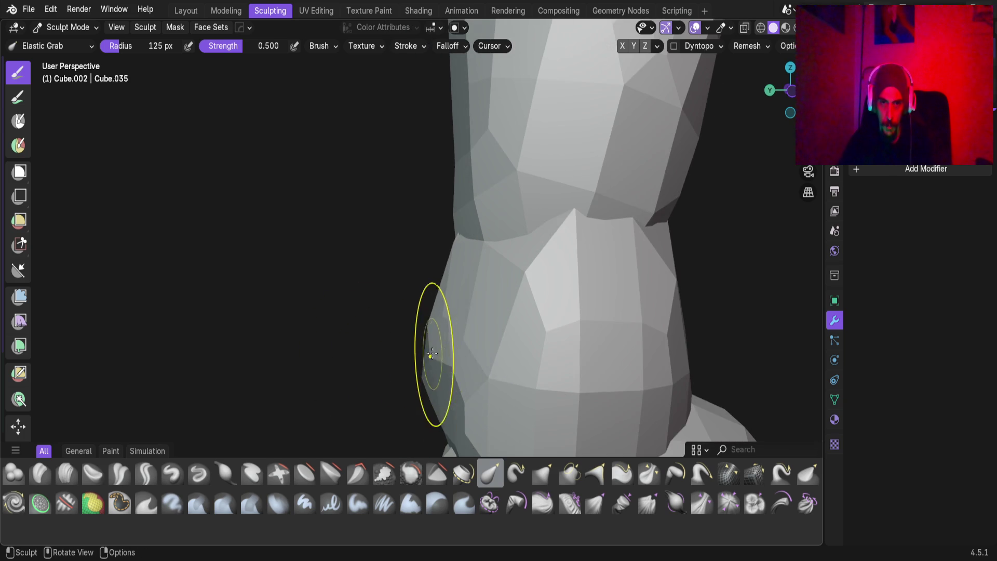
# Orbit and zoom around the sculpted lower leg and ankle to inspect them.
pyautogui.scroll(4, 455, 369)
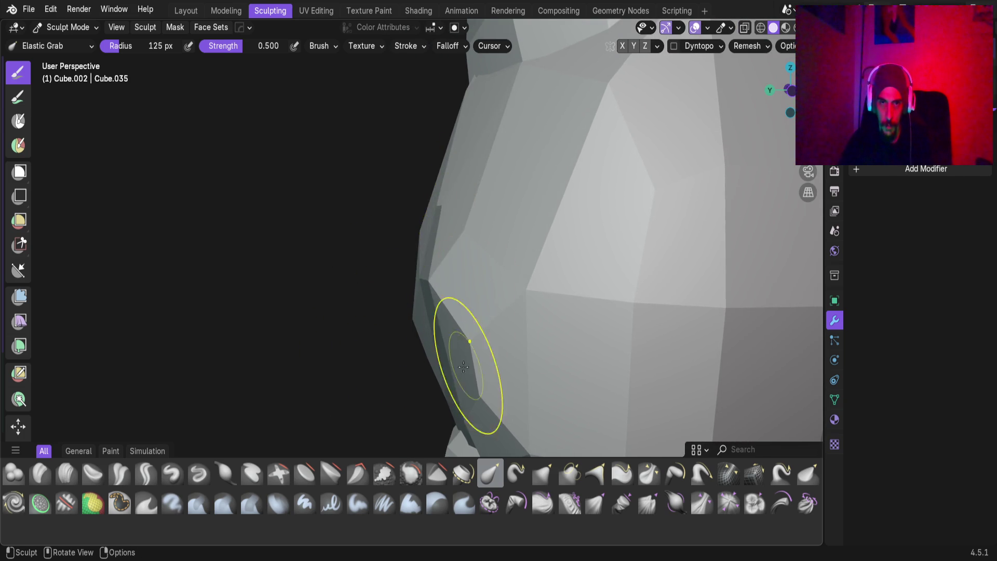
pyautogui.keyDown('shift'); pyautogui.moveTo(467, 364); pyautogui.dragTo(465, 255, button='middle'); pyautogui.keyUp('shift')
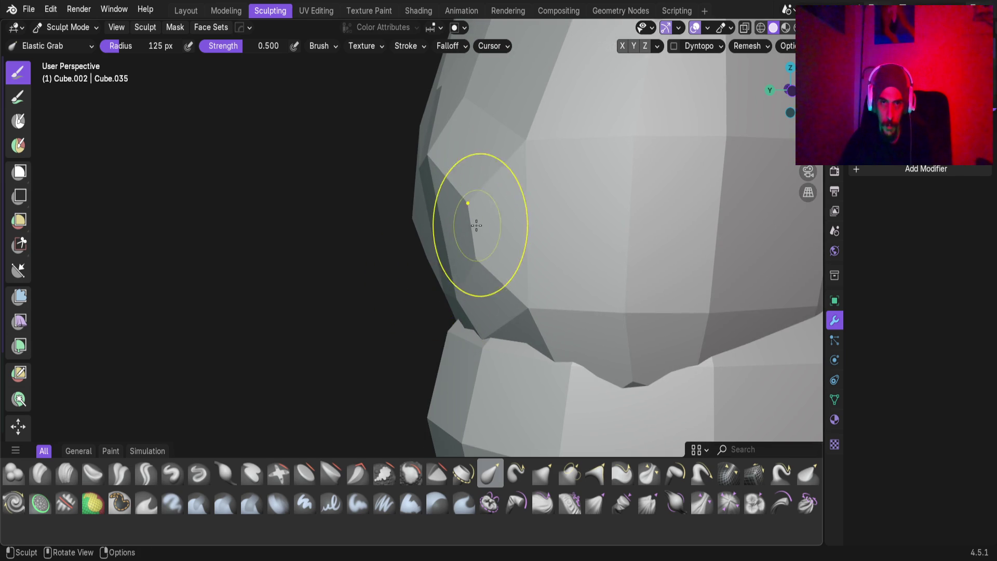
pyautogui.moveTo(487, 164)
pyautogui.mouseDown(button='middle')
pyautogui.moveTo(460, 122)
pyautogui.moveTo(449, 225)
pyautogui.moveTo(521, 218)
pyautogui.moveTo(518, 132)
pyautogui.mouseUp(button='middle')
pyautogui.moveTo(471, 262)
pyautogui.mouseDown(button='middle')
pyautogui.moveTo(461, 334)
pyautogui.moveTo(519, 316)
pyautogui.moveTo(488, 256)
pyautogui.moveTo(537, 234)
pyautogui.moveTo(612, 329)
pyautogui.moveTo(545, 291)
pyautogui.mouseUp(button='middle')
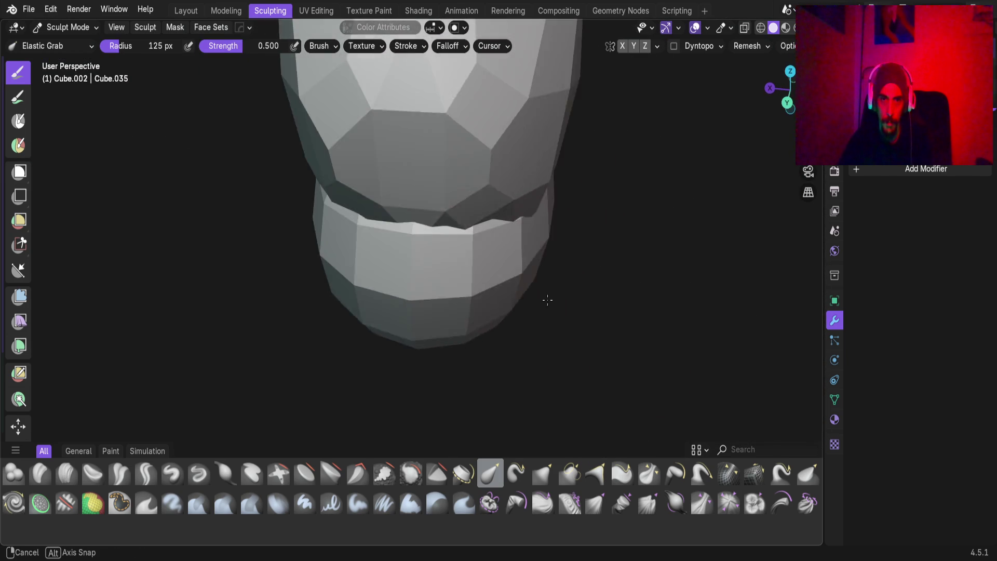
pyautogui.scroll(5, 418, 138)
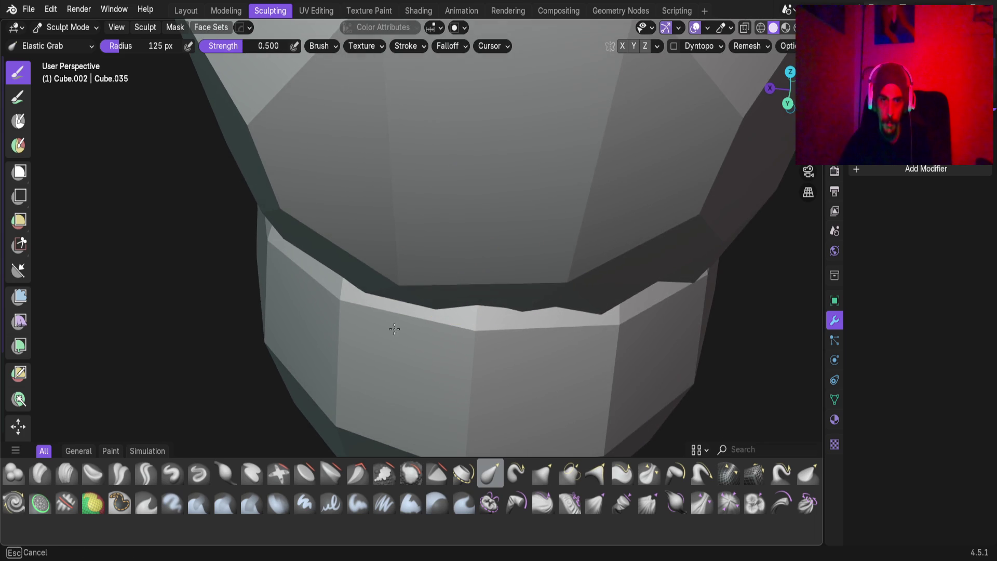
pyautogui.moveTo(544, 290)
pyautogui.mouseDown(button='middle')
pyautogui.moveTo(536, 381)
pyautogui.moveTo(494, 251)
pyautogui.moveTo(497, 341)
pyautogui.mouseUp(button='middle')
pyautogui.scroll(3, 416, 282)
pyautogui.moveTo(403, 438)
pyautogui.mouseDown(button='middle')
pyautogui.moveTo(572, 284)
pyautogui.moveTo(613, 328)
pyautogui.mouseUp(button='middle')
pyautogui.scroll(-5, 613, 328)
pyautogui.scroll(4, 445, 289)
# Check the foot, ankle and calf, then make foot piece Cube.036 the sculpt target.
pyautogui.moveTo(445, 289)
pyautogui.mouseDown(button='middle')
pyautogui.moveTo(369, 235)
pyautogui.moveTo(425, 180)
pyautogui.mouseUp(button='middle')
pyautogui.scroll(3, 373, 220)
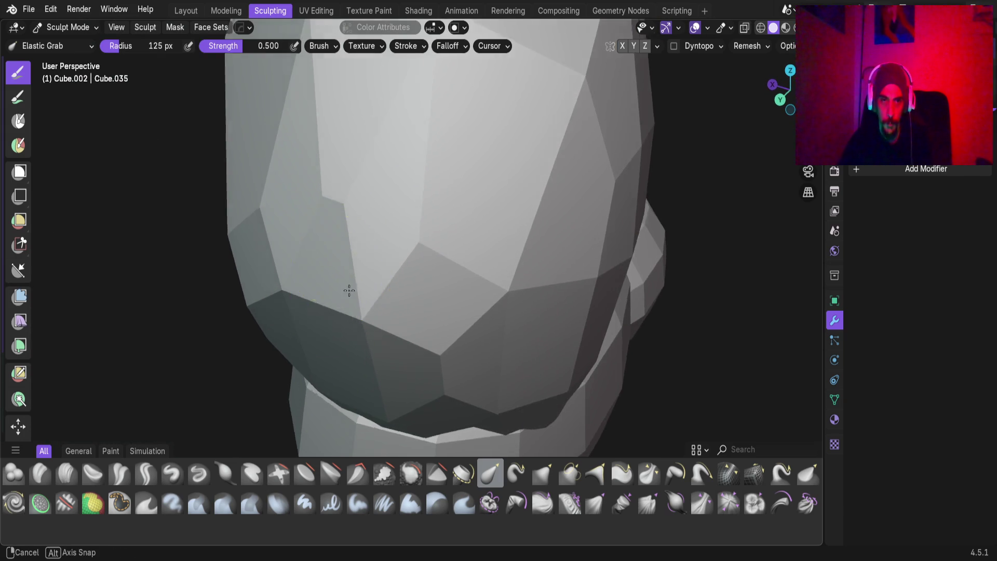
pyautogui.scroll(-4, 339, 294)
pyautogui.moveTo(382, 327); pyautogui.dragTo(418, 244, button='middle')
pyautogui.scroll(3, 418, 244)
pyautogui.moveTo(412, 285); pyautogui.dragTo(408, 266, button='middle')
pyautogui.scroll(-3, 282, 333)
pyautogui.scroll(-2, 314, 327)
pyautogui.hotkey('alt', 'q')
pyautogui.scroll(-2, 334, 318)
pyautogui.moveTo(334, 319); pyautogui.dragTo(363, 331, button='middle')
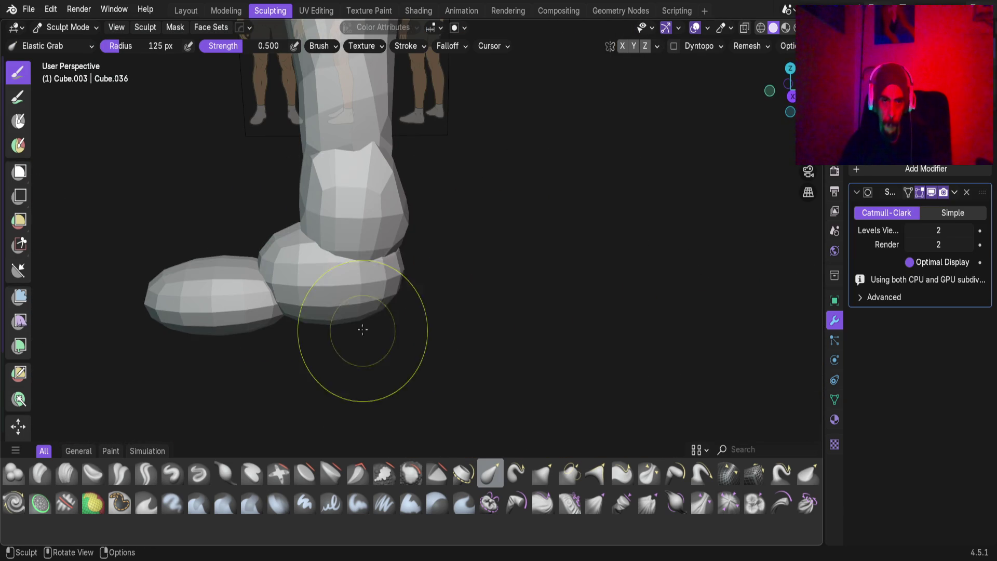
# Try remesh voxel sizes on the foot piece, then undo the blocky remesh.
pyautogui.press('r')
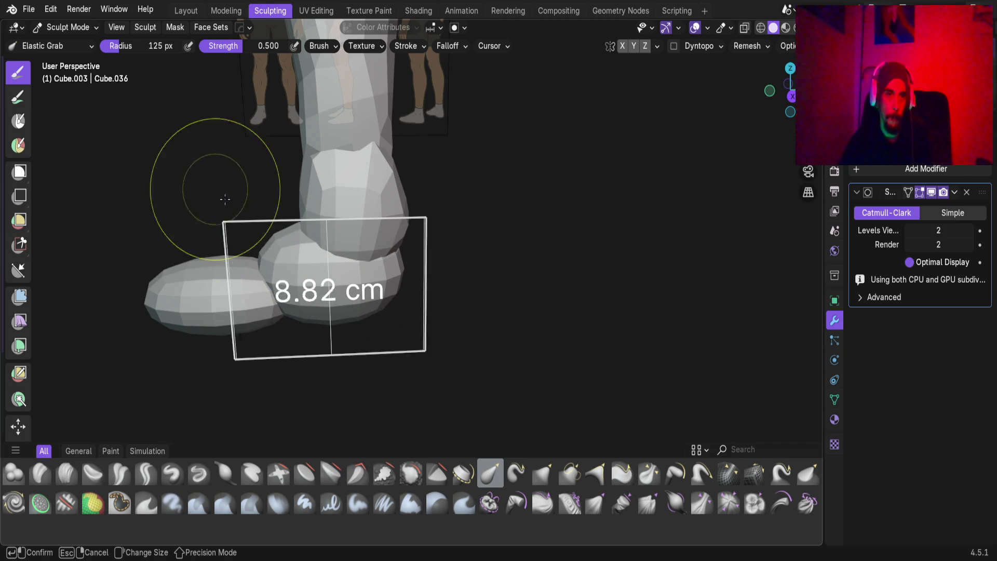
pyautogui.press('Escape')
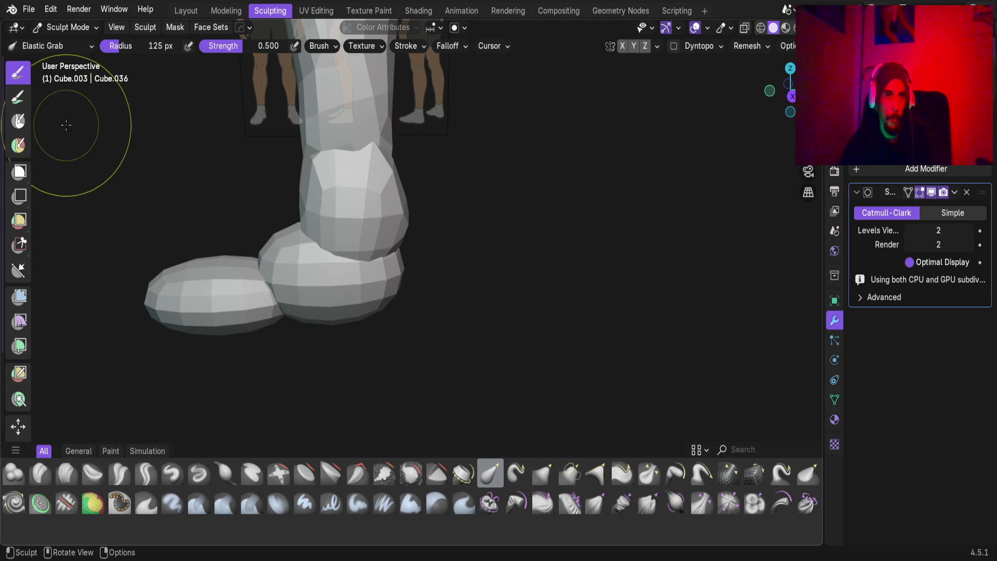
pyautogui.press('r')
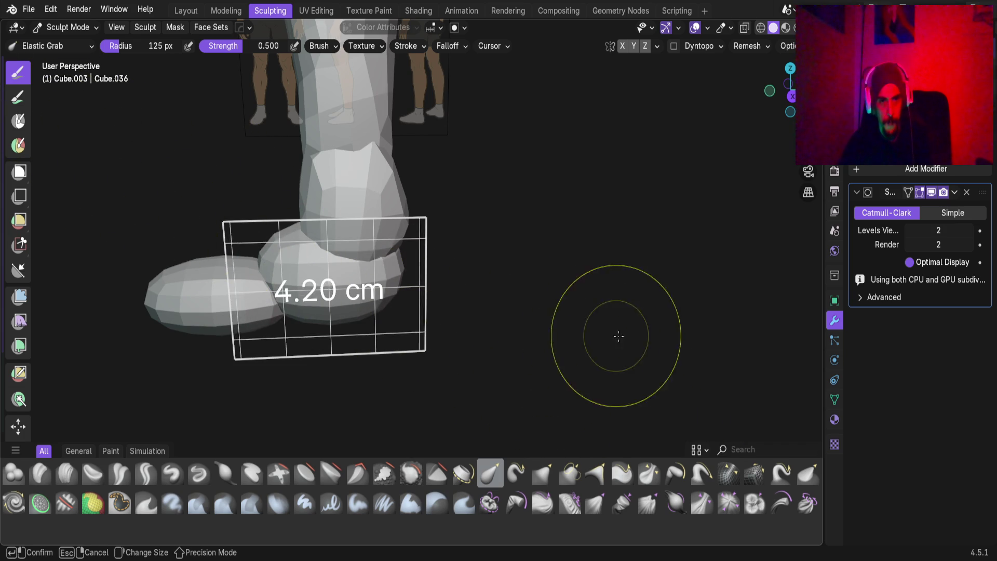
pyautogui.press('Escape')
pyautogui.hotkey('ctrl', 'r')
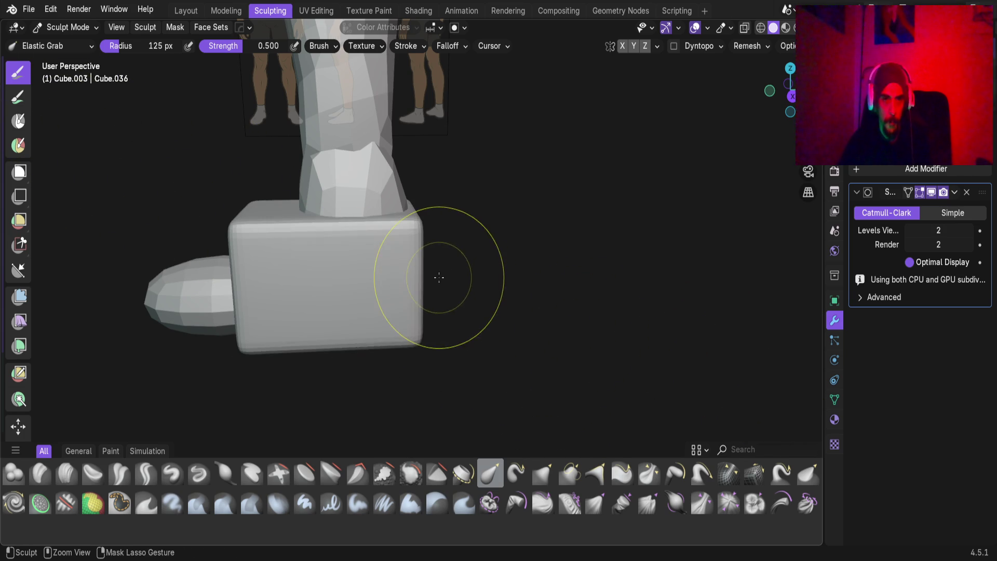
pyautogui.hotkey('ctrl', 'z')
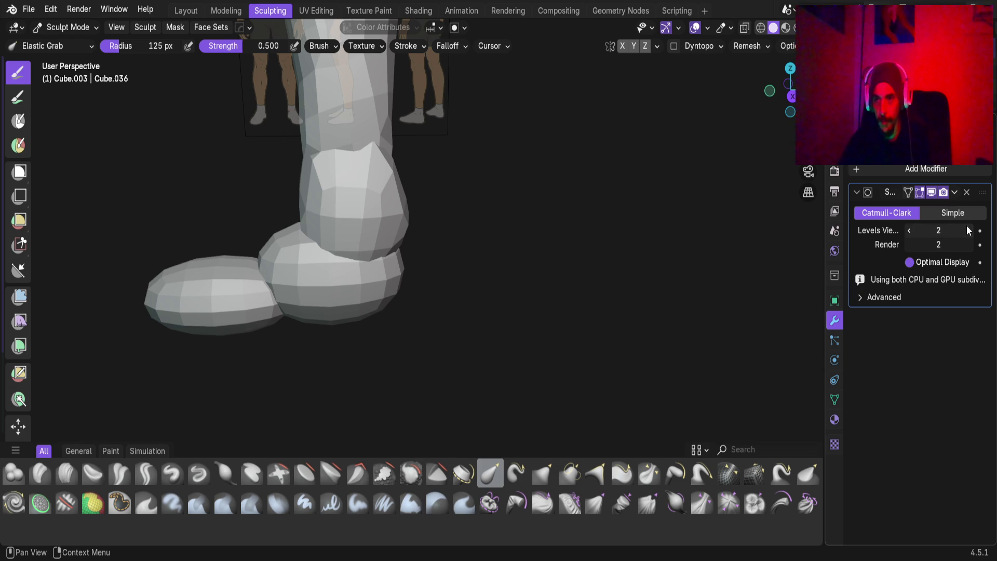
# Apply the heel block's Subdivision modifier and switch to side orthographic view.
pyautogui.click(954, 193)
pyautogui.click(922, 212)
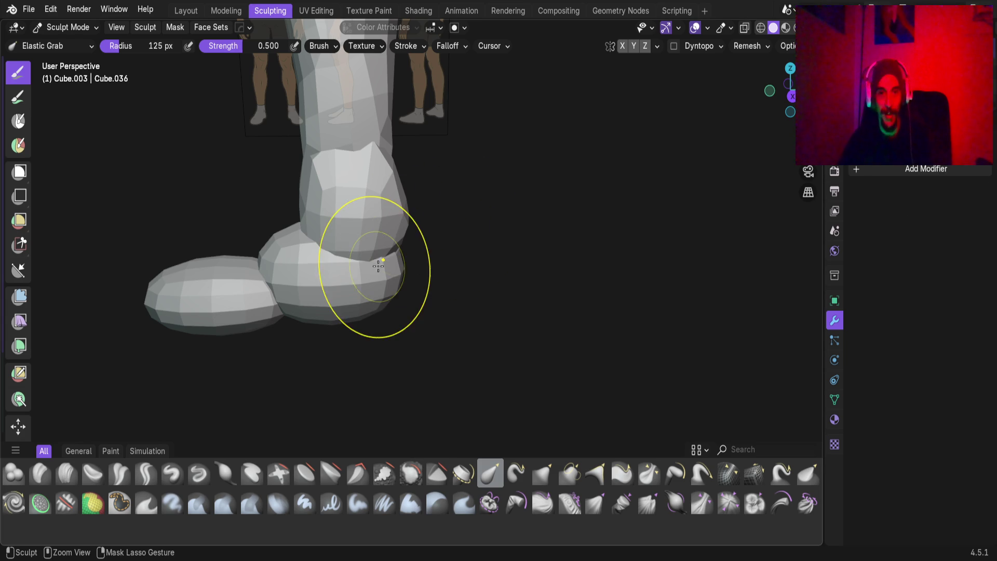
pyautogui.moveTo(379, 279)
pyautogui.mouseDown(button='middle')
pyautogui.moveTo(320, 247)
pyautogui.moveTo(378, 290)
pyautogui.moveTo(363, 285)
pyautogui.mouseUp(button='middle')
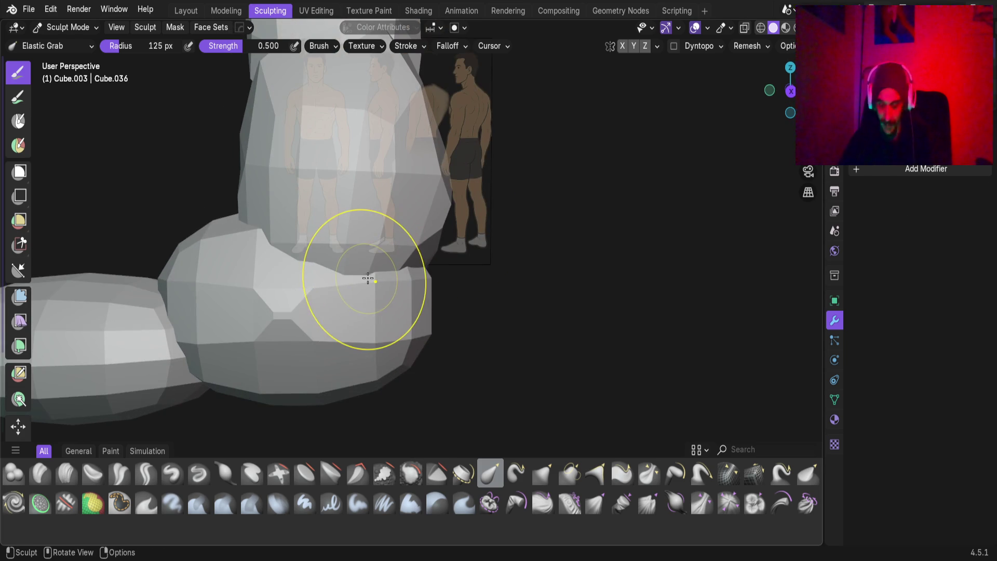
pyautogui.press('KP_3')
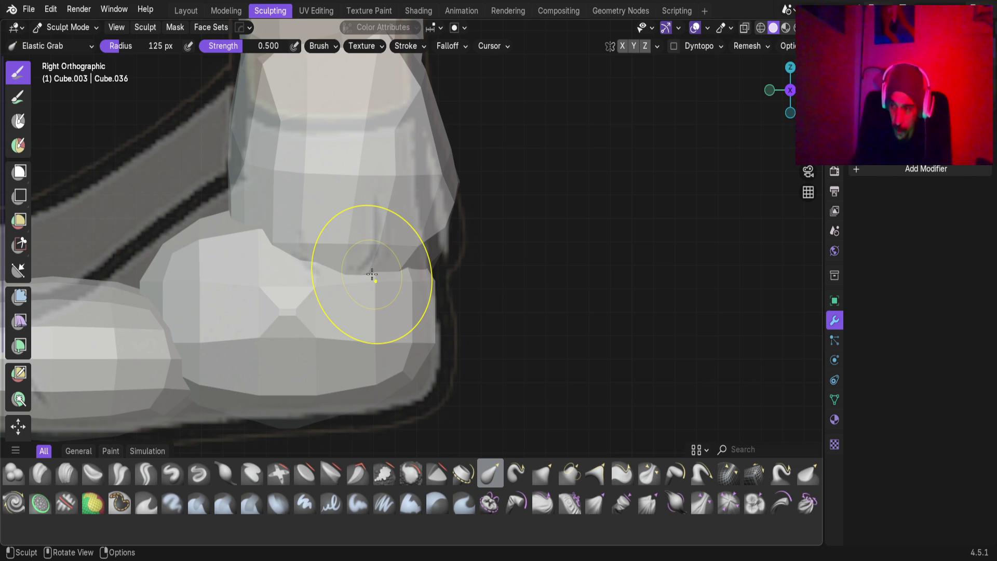
# Drag the heel block's lower and right corners outward to follow the side reference.
pyautogui.moveTo(372, 274)
pyautogui.mouseDown()
pyautogui.moveTo(416, 314)
pyautogui.moveTo(427, 356)
pyautogui.moveTo(412, 380)
pyautogui.moveTo(426, 369)
pyautogui.moveTo(467, 410)
pyautogui.moveTo(470, 402)
pyautogui.mouseUp()
pyautogui.moveTo(383, 400)
pyautogui.mouseDown()
pyautogui.moveTo(400, 384)
pyautogui.moveTo(374, 402)
pyautogui.mouseUp()
pyautogui.moveTo(446, 299); pyautogui.dragTo(434, 228)
pyautogui.moveTo(423, 262)
pyautogui.mouseDown()
pyautogui.moveTo(449, 228)
pyautogui.moveTo(463, 233)
pyautogui.mouseUp()
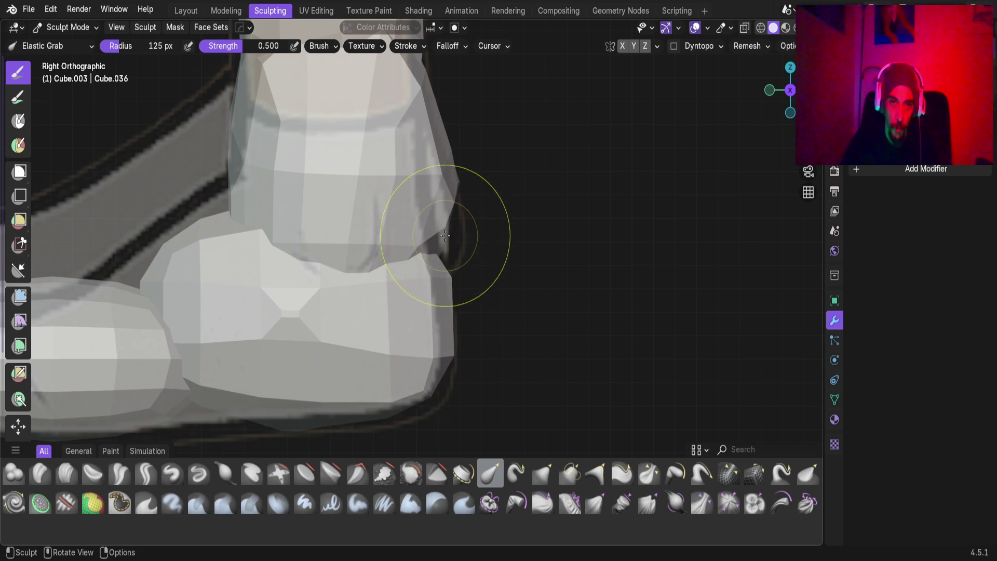
# Pull the heel's top-left corner up to the ankle, then check it in perspective.
pyautogui.keyDown('shift'); pyautogui.moveTo(289, 256); pyautogui.dragTo(424, 295, button='middle'); pyautogui.keyUp('shift')
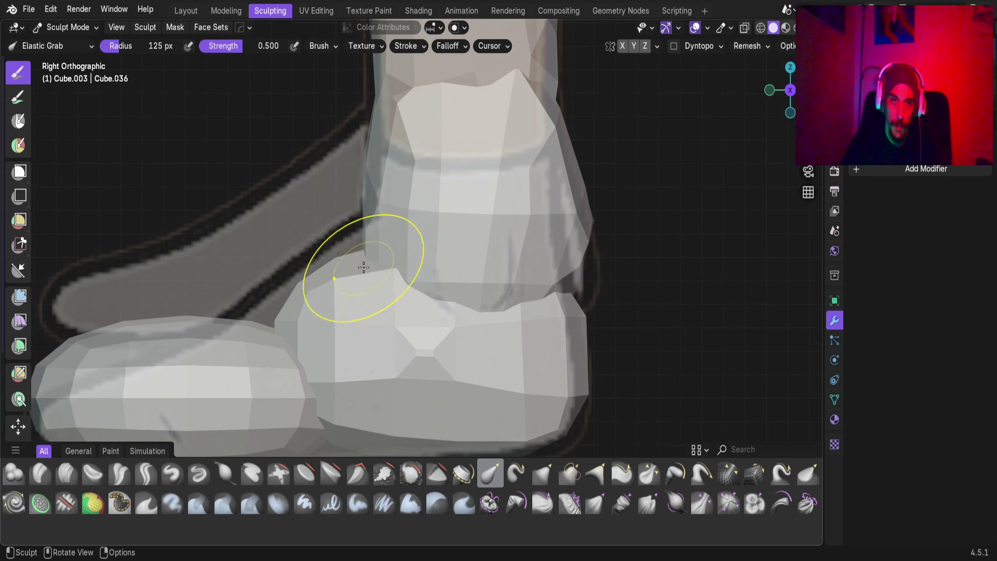
pyautogui.moveTo(350, 258); pyautogui.dragTo(335, 212)
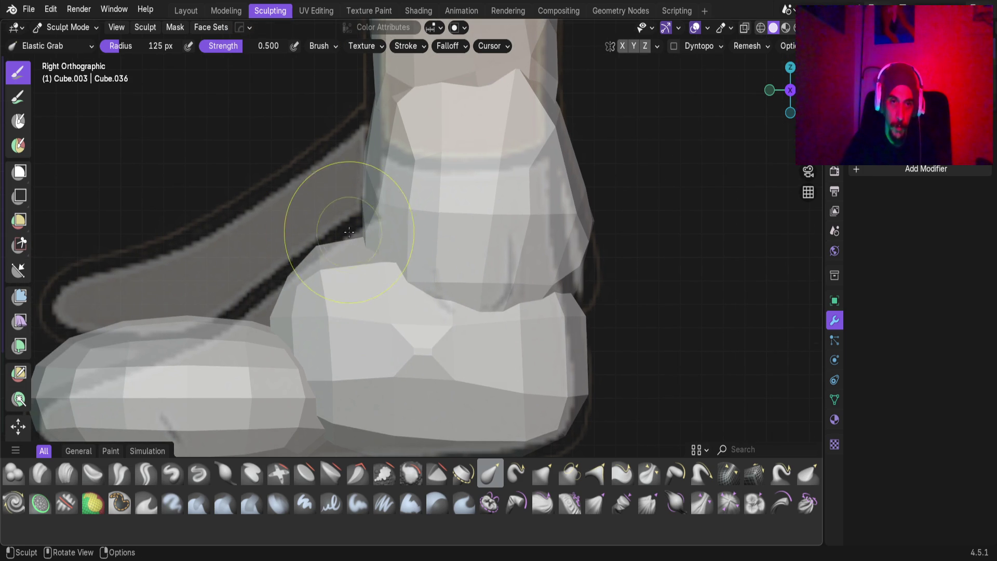
pyautogui.moveTo(395, 191); pyautogui.dragTo(403, 186)
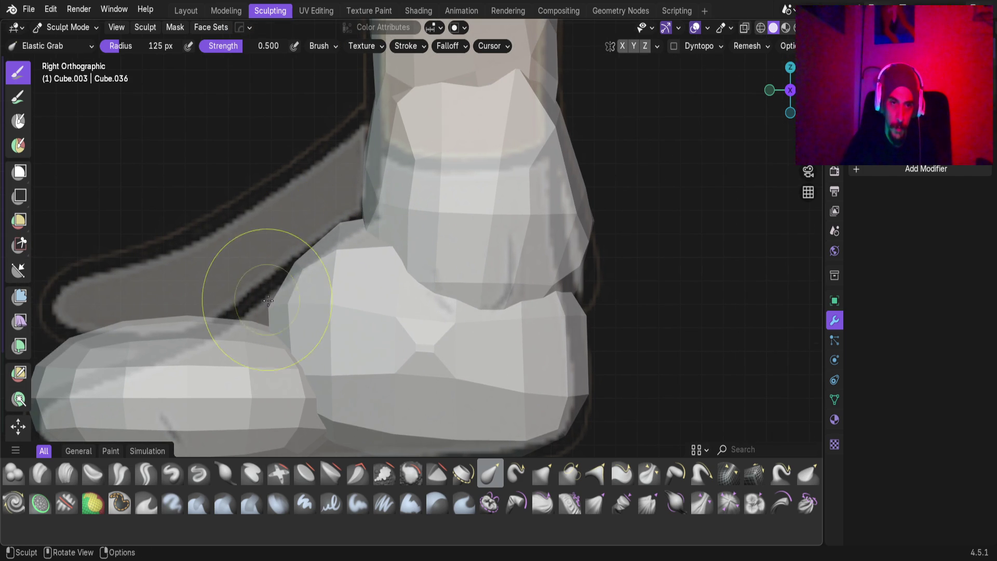
pyautogui.moveTo(331, 398)
pyautogui.keyDown('shift'); pyautogui.mouseDown(button='middle')
pyautogui.moveTo(347, 296)
pyautogui.moveTo(302, 288)
pyautogui.moveTo(316, 336)
pyautogui.mouseUp(button='middle'); pyautogui.keyUp('shift')
pyautogui.moveTo(472, 277)
pyautogui.mouseDown(button='middle')
pyautogui.moveTo(220, 301)
pyautogui.moveTo(189, 347)
pyautogui.moveTo(534, 291)
pyautogui.moveTo(434, 300)
pyautogui.moveTo(402, 281)
pyautogui.moveTo(378, 300)
pyautogui.moveTo(380, 273)
pyautogui.mouseUp(button='middle')
pyautogui.scroll(-3, 367, 318)
pyautogui.scroll(2, 383, 313)
pyautogui.moveTo(384, 312)
pyautogui.mouseDown(button='middle')
pyautogui.moveTo(422, 291)
pyautogui.moveTo(400, 347)
pyautogui.mouseUp(button='middle')
pyautogui.scroll(4, 403, 332)
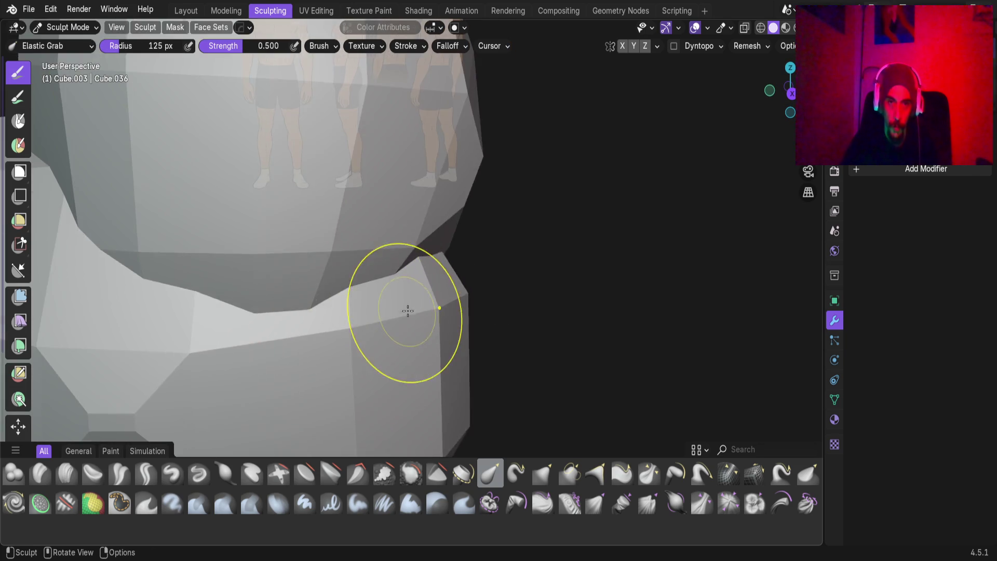
pyautogui.scroll(-5, 408, 311)
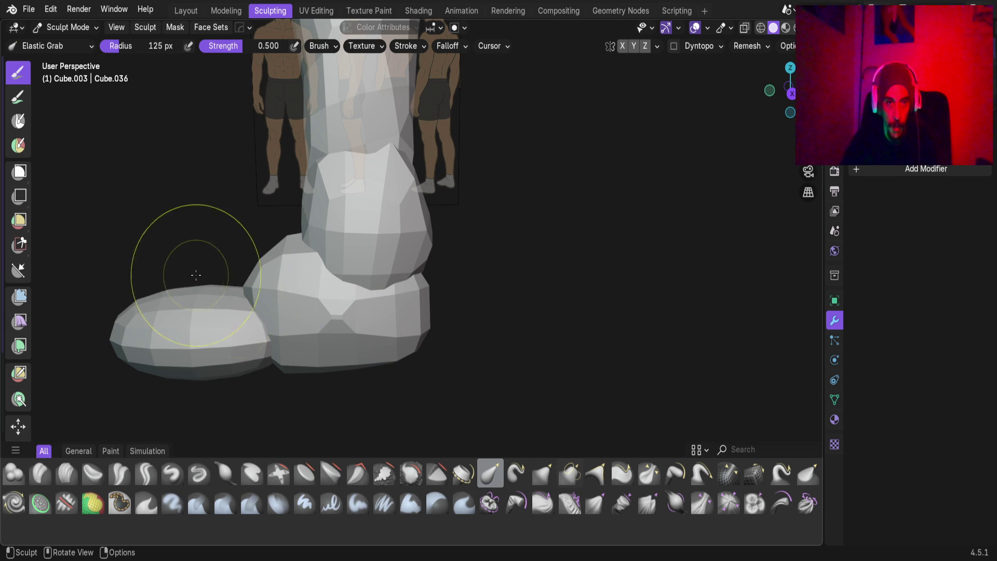
# Inspect the ankle from three-quarter and side views, then switch sculpting to Cube.002.
pyautogui.scroll(3, 387, 291)
pyautogui.scroll(-3, 383, 298)
pyautogui.moveTo(383, 298)
pyautogui.mouseDown(button='middle')
pyautogui.moveTo(479, 367)
pyautogui.moveTo(503, 305)
pyautogui.moveTo(567, 316)
pyautogui.moveTo(401, 261)
pyautogui.mouseUp(button='middle')
pyautogui.scroll(4, 401, 291)
pyautogui.moveTo(394, 296)
pyautogui.mouseDown(button='middle')
pyautogui.moveTo(400, 311)
pyautogui.moveTo(480, 334)
pyautogui.moveTo(544, 337)
pyautogui.mouseUp(button='middle')
pyautogui.scroll(3, 398, 317)
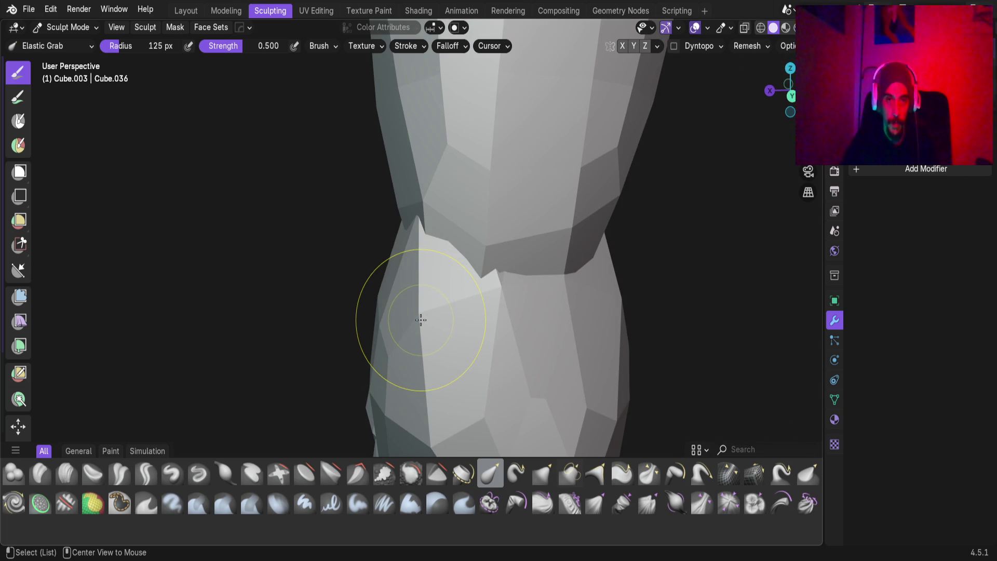
pyautogui.hotkey('alt', 'q')
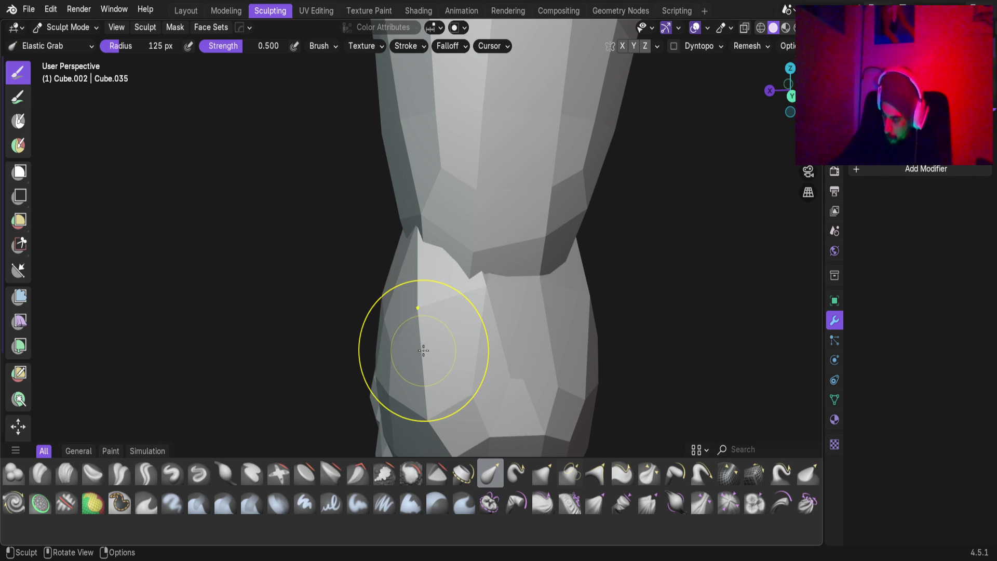
pyautogui.moveTo(518, 319)
pyautogui.mouseDown(button='middle')
pyautogui.moveTo(498, 338)
pyautogui.moveTo(541, 359)
pyautogui.moveTo(442, 258)
pyautogui.mouseUp(button='middle')
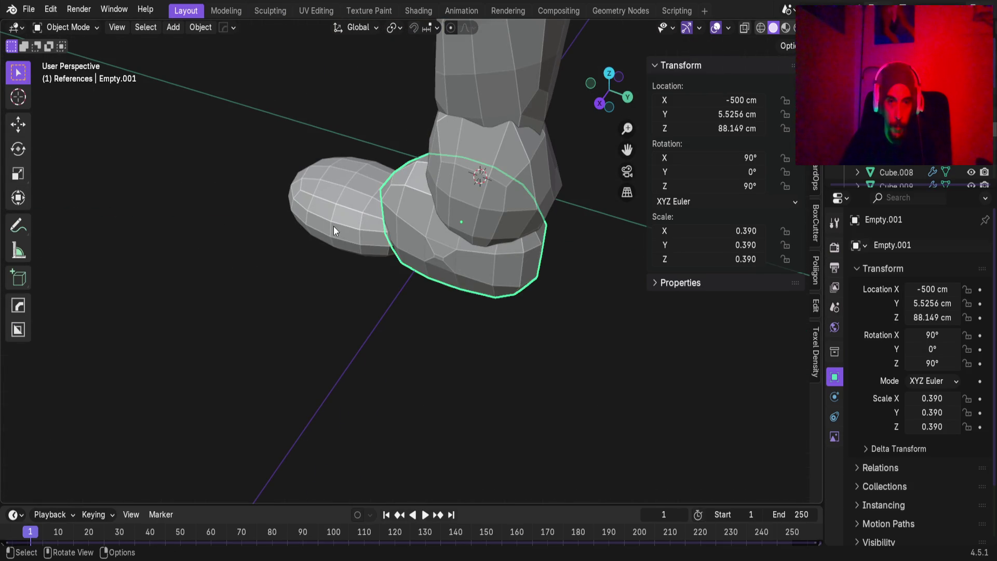
# Delete the toe, ankle and foot pieces together.
pyautogui.click(333, 227)
pyautogui.click(481, 213)
pyautogui.keyDown('shift'); pyautogui.click(460, 267); pyautogui.keyUp('shift')
pyautogui.press('Delete')
# Zoom out to review the whole figure, then save the project.
pyautogui.keyDown('shift'); pyautogui.moveTo(460, 308); pyautogui.dragTo(422, 402, button='middle'); pyautogui.keyUp('shift')
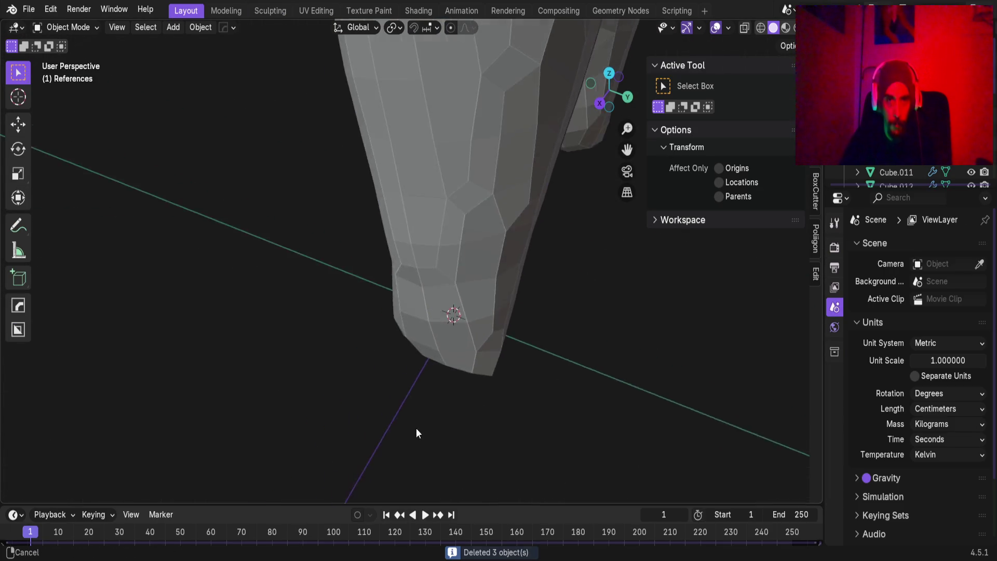
pyautogui.scroll(-3, 430, 369)
pyautogui.scroll(-3, 420, 367)
pyautogui.moveTo(413, 365)
pyautogui.mouseDown(button='middle')
pyautogui.moveTo(485, 338)
pyautogui.moveTo(438, 312)
pyautogui.moveTo(488, 301)
pyautogui.moveTo(484, 317)
pyautogui.mouseUp(button='middle')
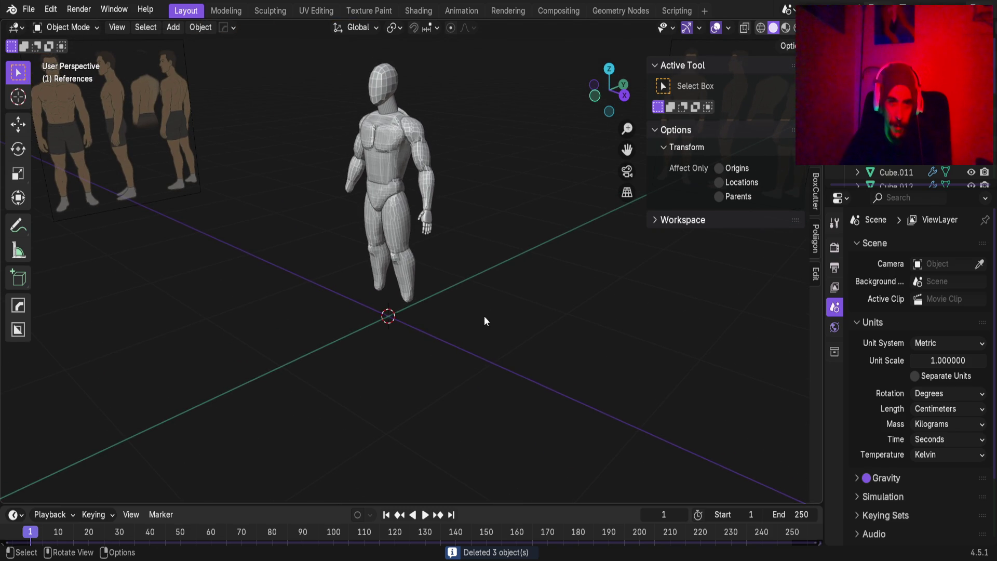
pyautogui.hotkey('ctrl', 's')
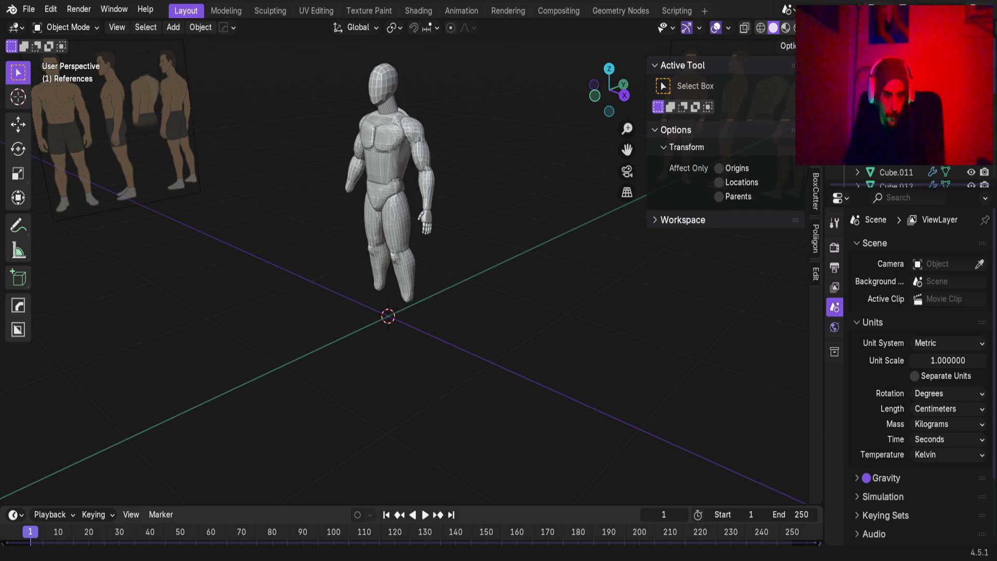
# Zoom in and orbit around the footless lower legs.
pyautogui.scroll(6, 454, 325)
pyautogui.moveTo(436, 317)
pyautogui.mouseDown(button='middle')
pyautogui.moveTo(453, 325)
pyautogui.moveTo(513, 290)
pyautogui.moveTo(518, 270)
pyautogui.moveTo(469, 219)
pyautogui.moveTo(478, 301)
pyautogui.moveTo(462, 270)
pyautogui.moveTo(475, 319)
pyautogui.moveTo(465, 273)
pyautogui.moveTo(464, 300)
pyautogui.mouseUp(button='middle')
pyautogui.scroll(2, 491, 335)
pyautogui.moveTo(474, 341); pyautogui.dragTo(400, 327, button='middle')
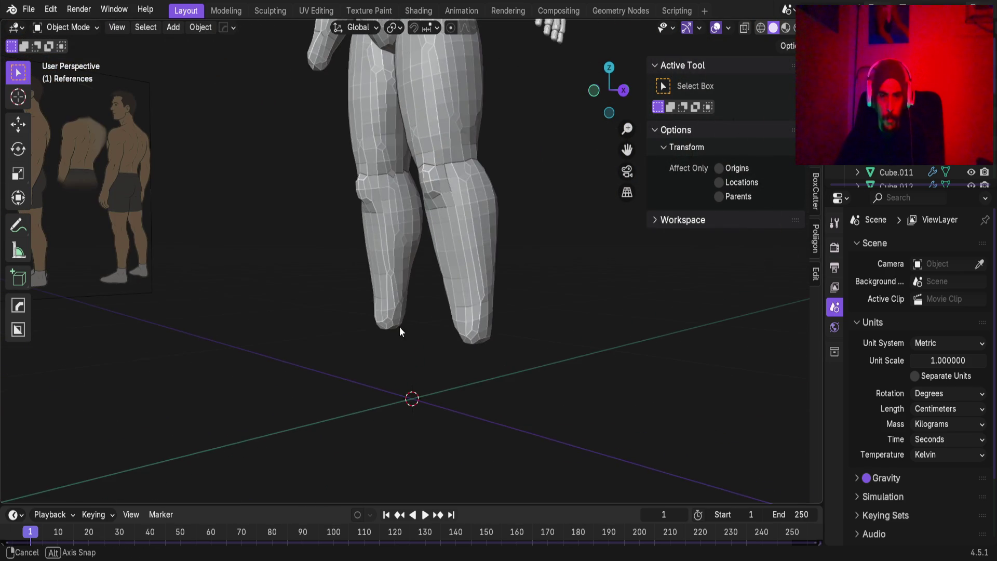
pyautogui.hotkey('shift', 'a')
# Add a new cube and scale it down to a tenth of its size.
pyautogui.moveTo(441, 280)
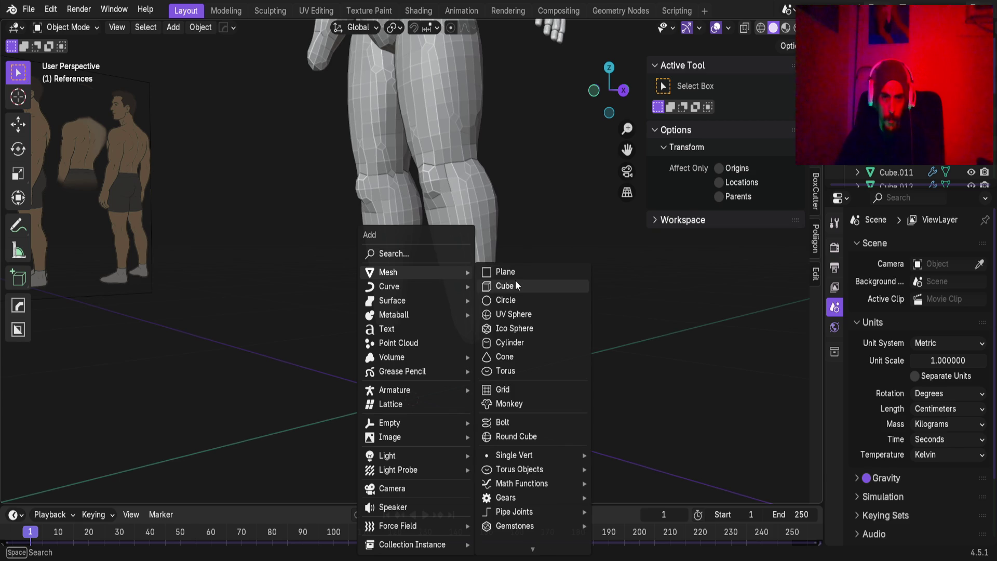
pyautogui.click(517, 286)
pyautogui.scroll(-6, 496, 339)
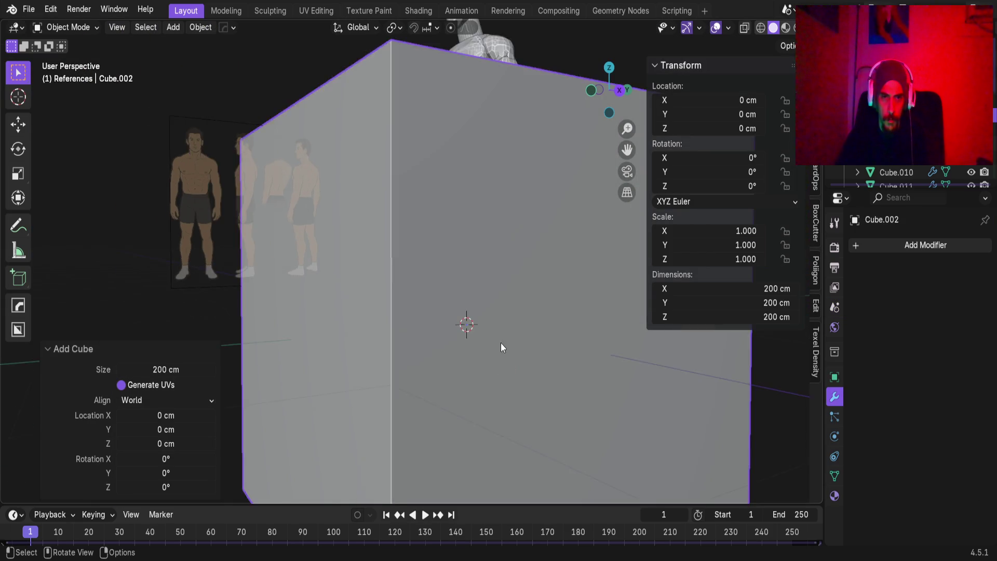
pyautogui.press('s')
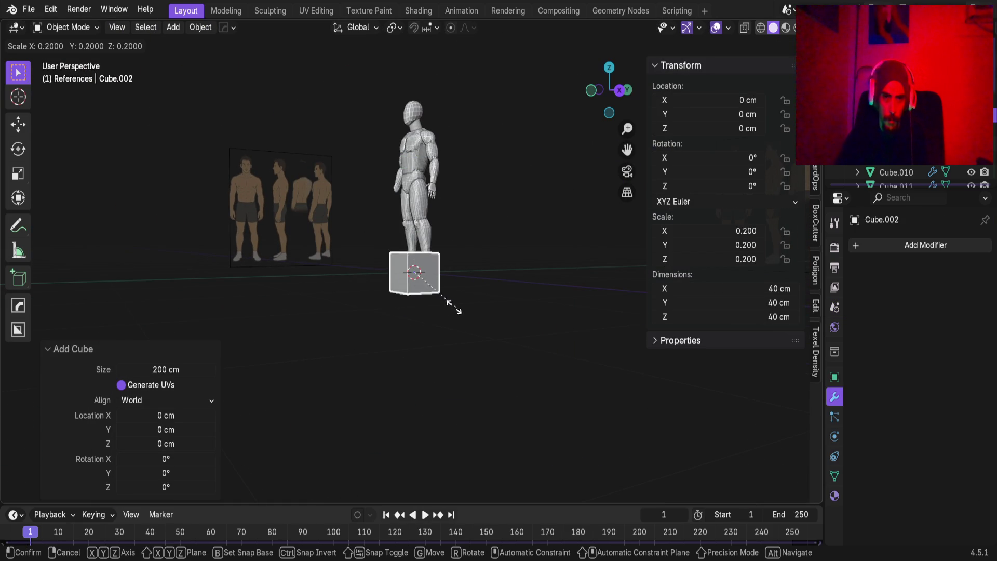
pyautogui.click(441, 309)
# In side view, move the small cube to the foot, 6 cm forward and 7 cm up.
pyautogui.press('KP_3')
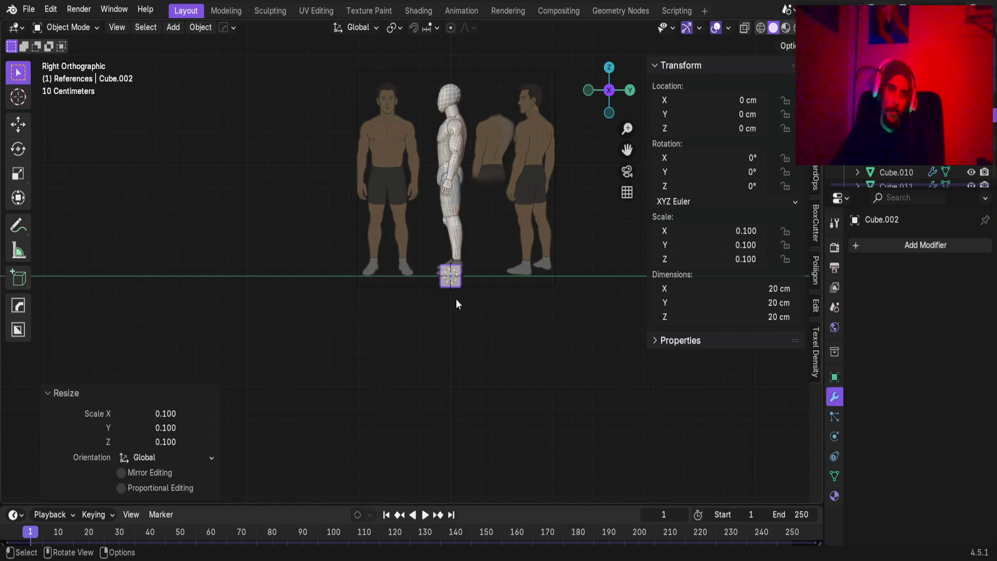
pyautogui.scroll(4, 449, 304)
pyautogui.moveTo(496, 284)
pyautogui.keyDown('shift'); pyautogui.mouseDown(button='middle')
pyautogui.moveTo(323, 297)
pyautogui.moveTo(338, 285)
pyautogui.moveTo(403, 300)
pyautogui.mouseUp(button='middle'); pyautogui.keyUp('shift')
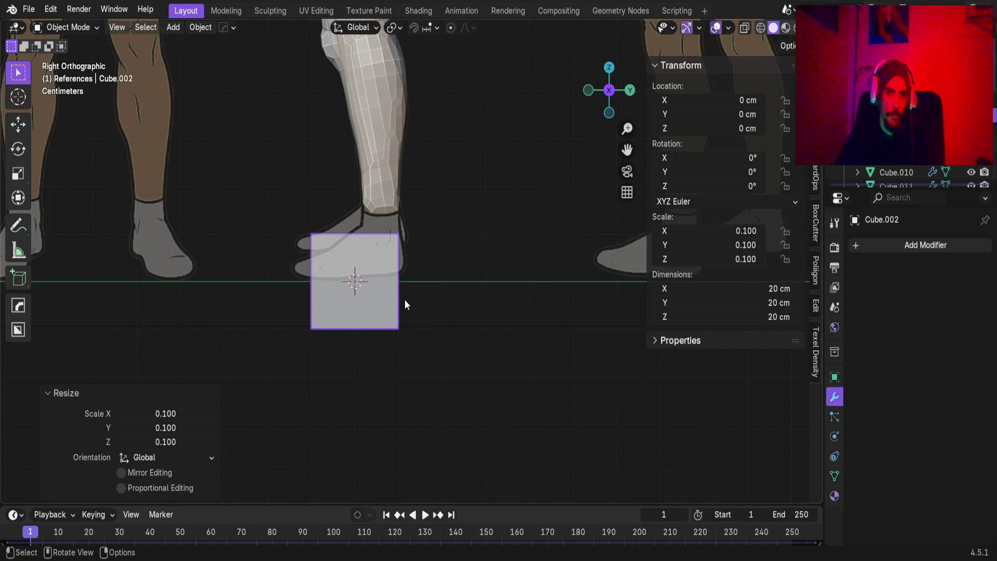
pyautogui.press('g')
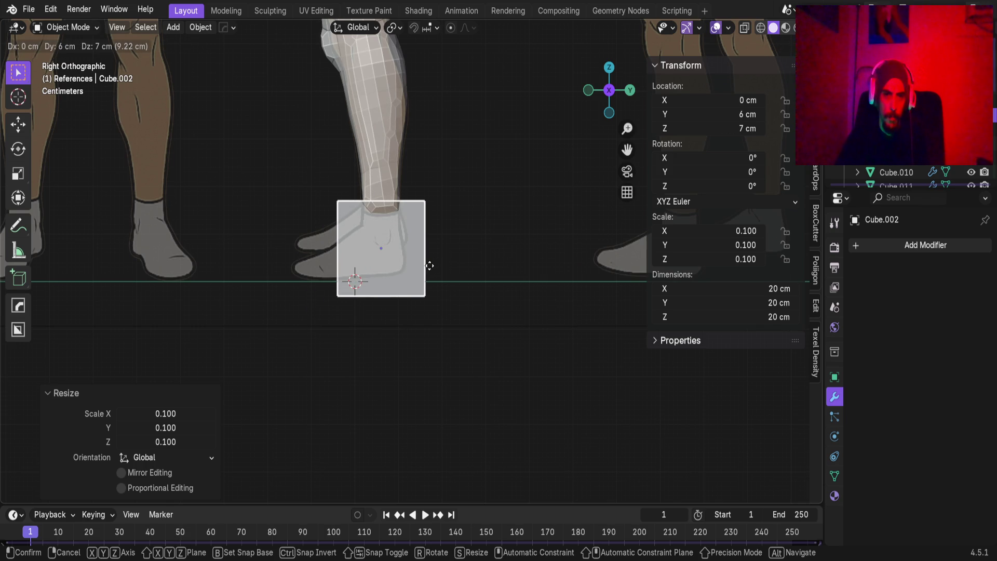
pyautogui.click(429, 266)
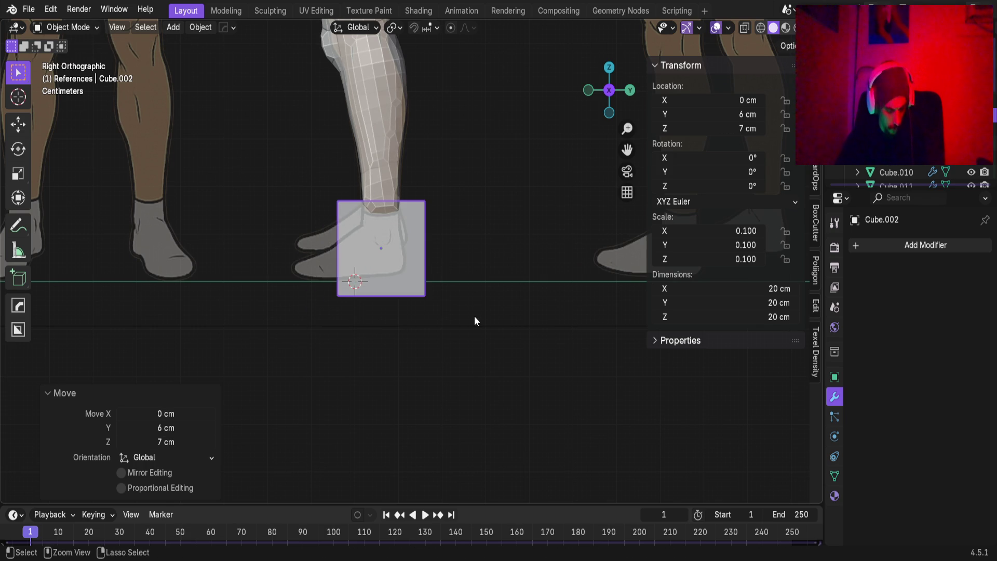
# Apply the cube's scale and subdivide it at level 2 into a sphere.
pyautogui.hotkey('ctrl', 'a')
pyautogui.click(456, 314)
pyautogui.hotkey('ctrl', '2')
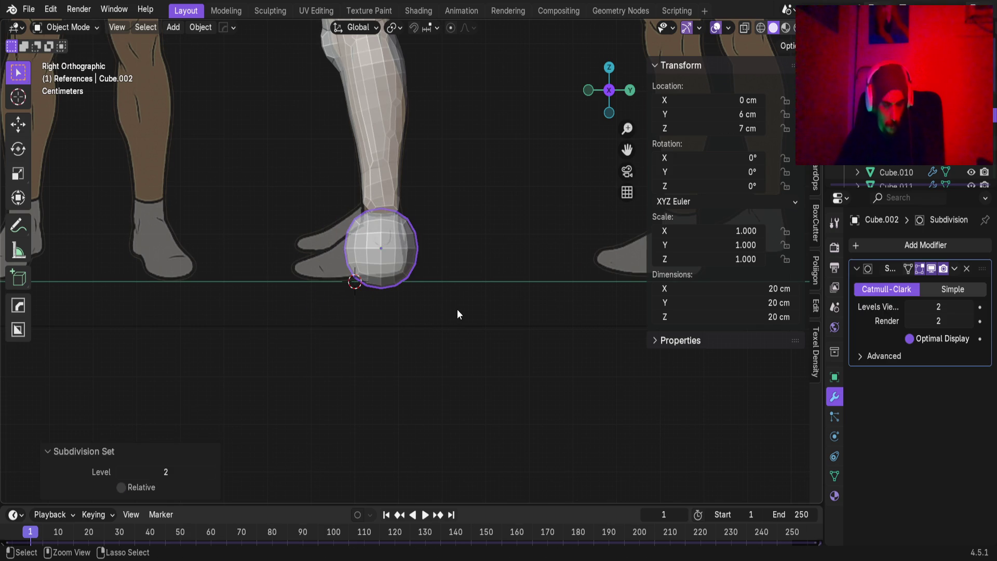
pyautogui.scroll(2, 452, 296)
pyautogui.moveTo(472, 306); pyautogui.dragTo(456, 291, button='middle')
# Move the sphere 16 cm along X and raise it along Z to the ankle.
pyautogui.press('KP_1')
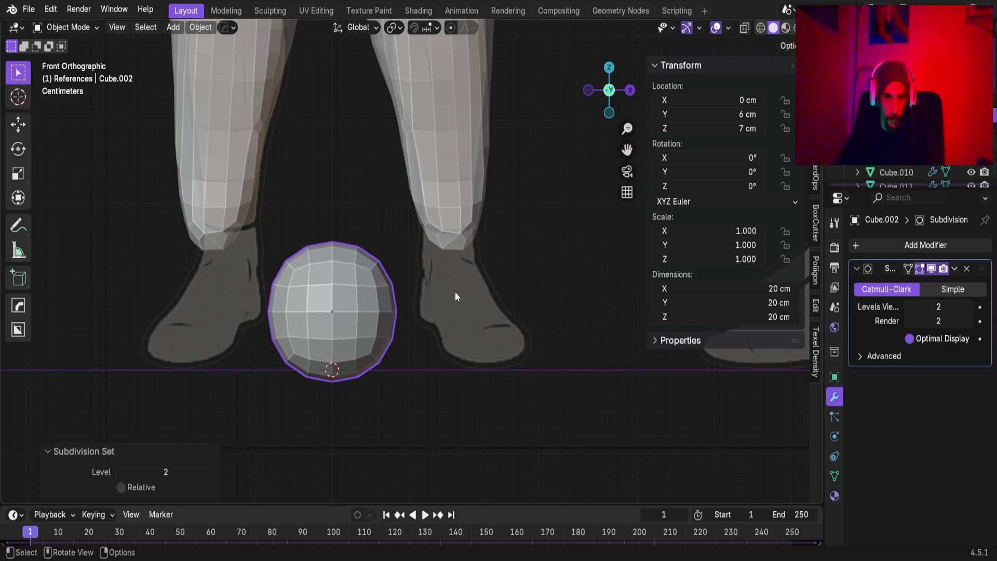
pyautogui.press('g')
pyautogui.press('x')
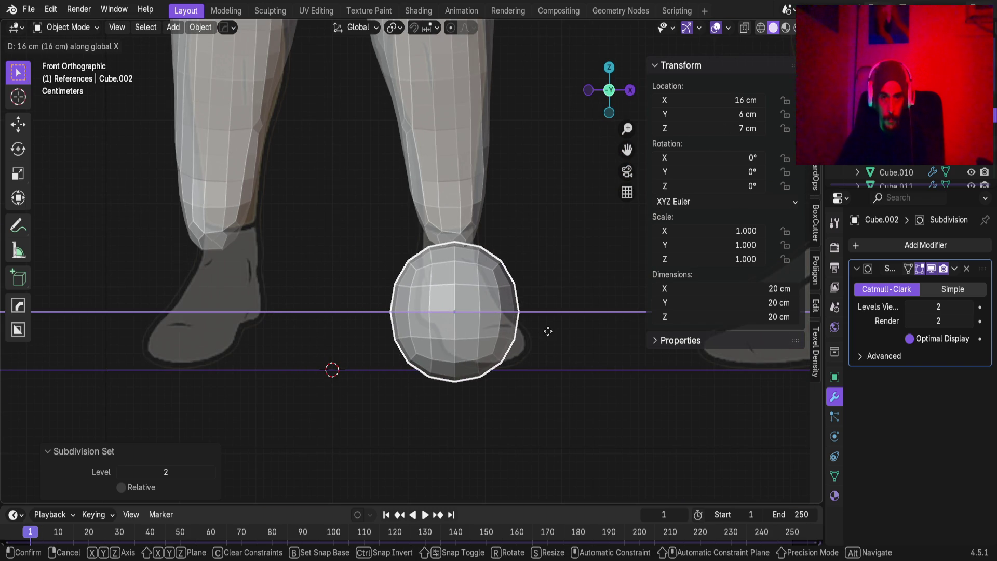
pyautogui.click(548, 332)
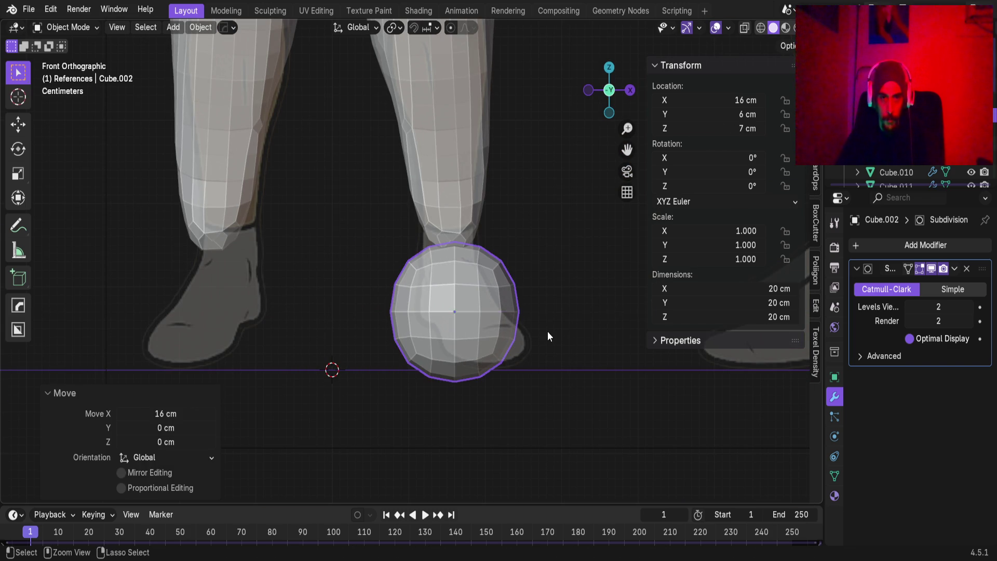
pyautogui.press('KP_3')
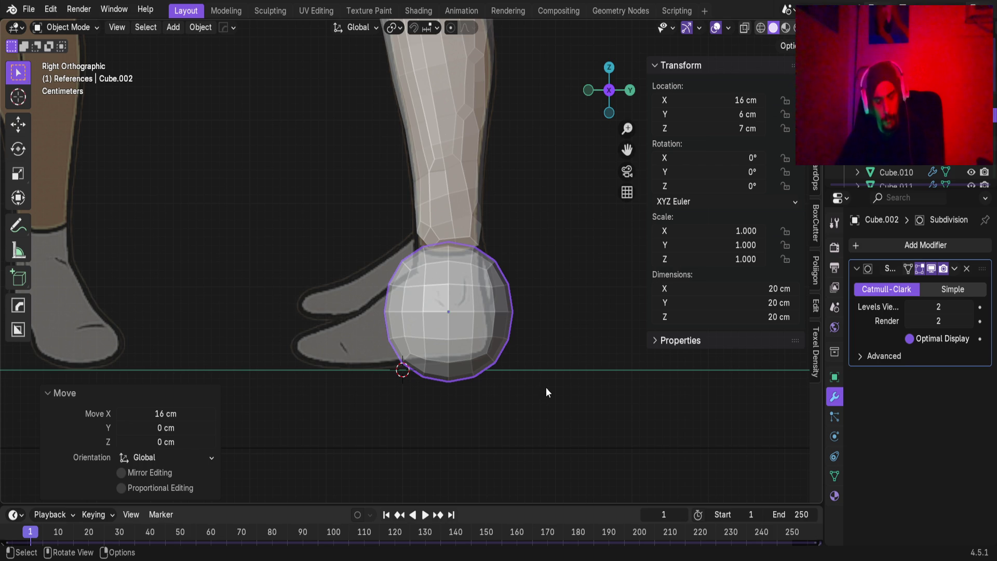
pyautogui.press('g')
pyautogui.press('z')
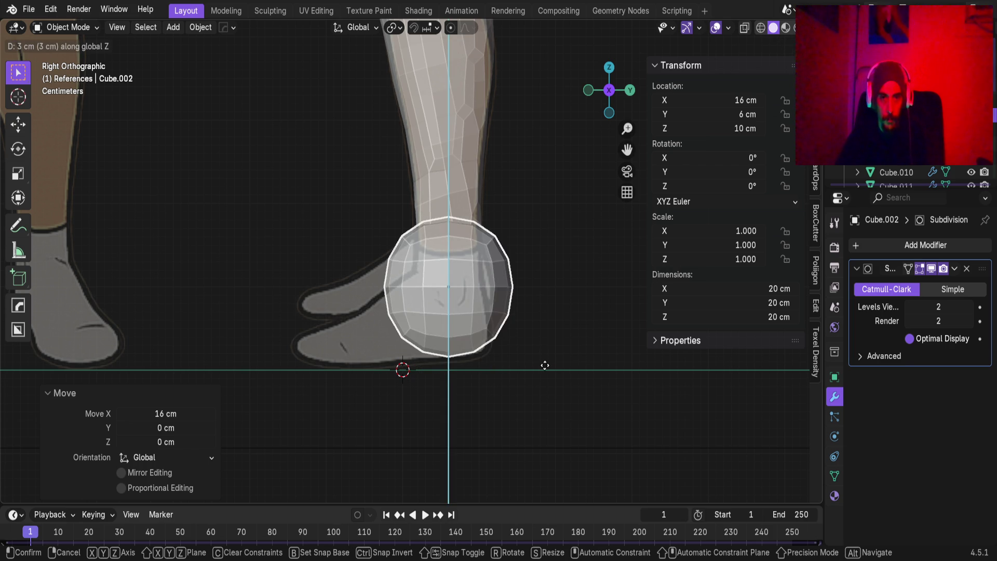
pyautogui.click(546, 373)
# Squash the sphere to 0.7 along Y and 0.6 along X.
pyautogui.press('s')
pyautogui.press('y')
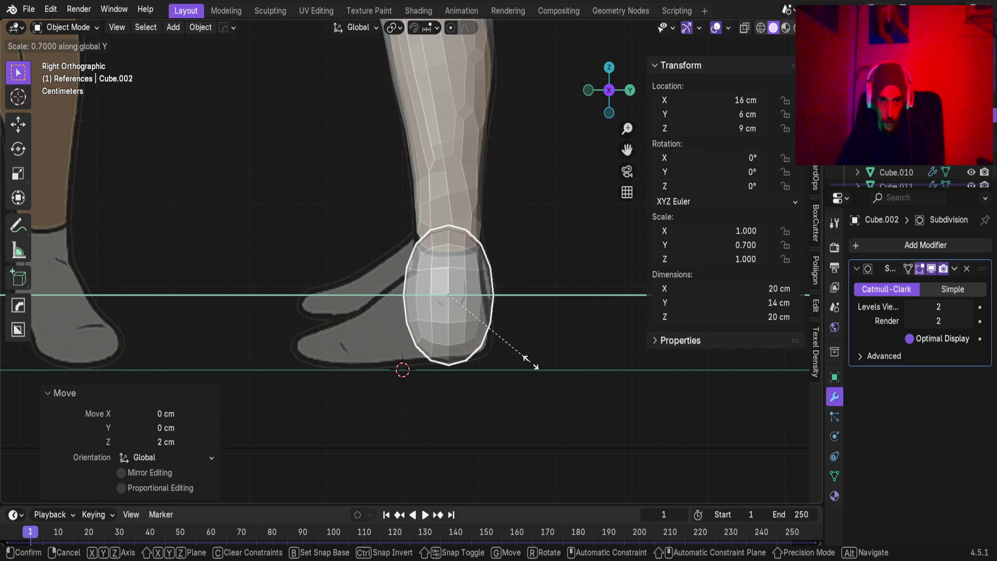
pyautogui.click(531, 363)
pyautogui.press('KP_1')
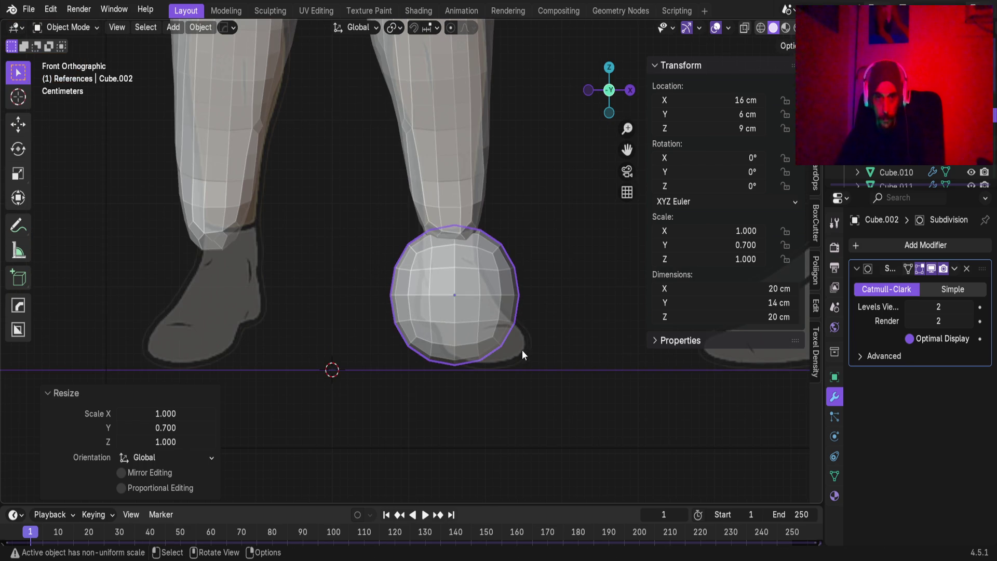
pyautogui.press('s')
pyautogui.press('x')
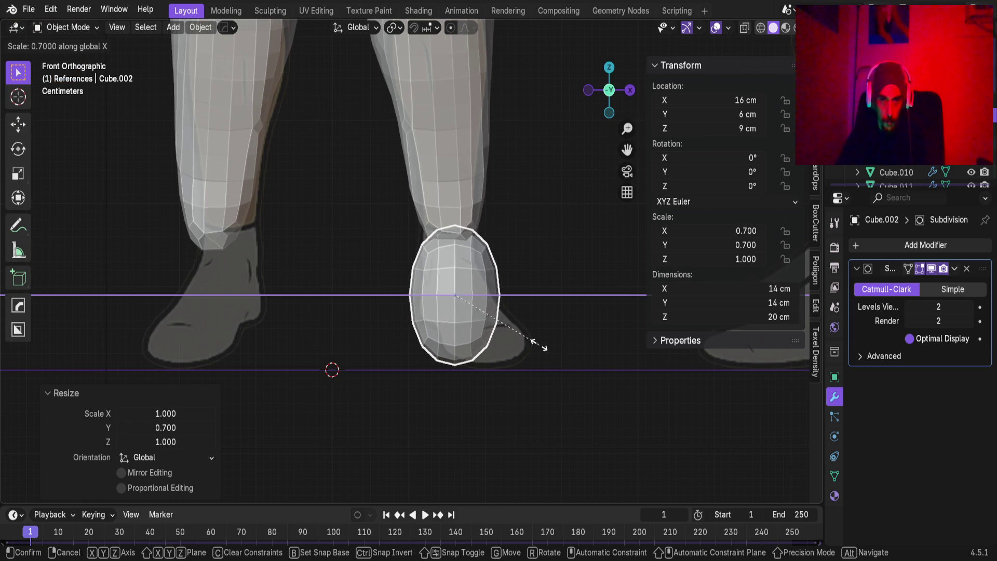
pyautogui.click(536, 343)
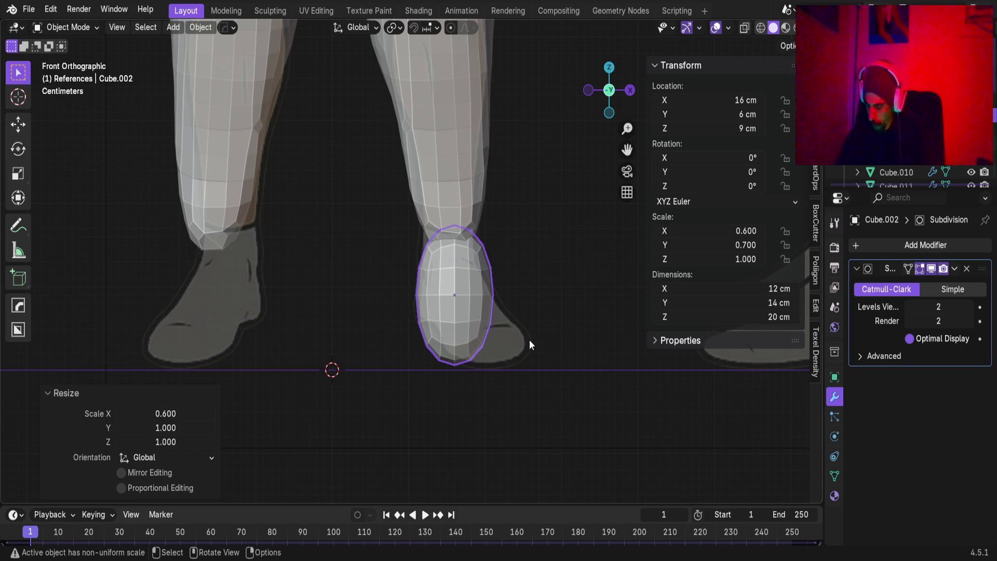
pyautogui.press('KP_3')
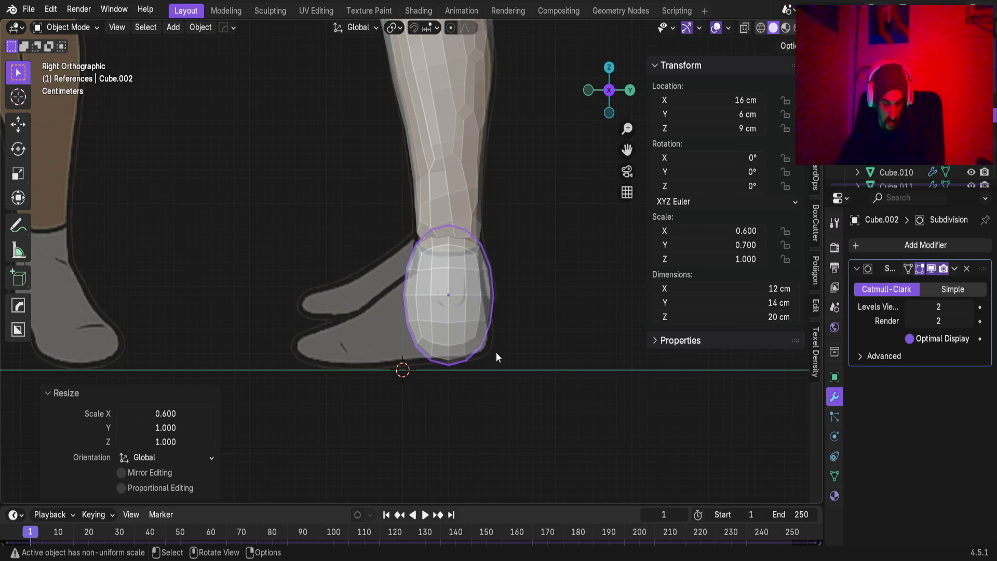
# Duplicate the heel block forward, rotate it 90° on X, and lower it as the toe.
pyautogui.hotkey('shift', 'd')
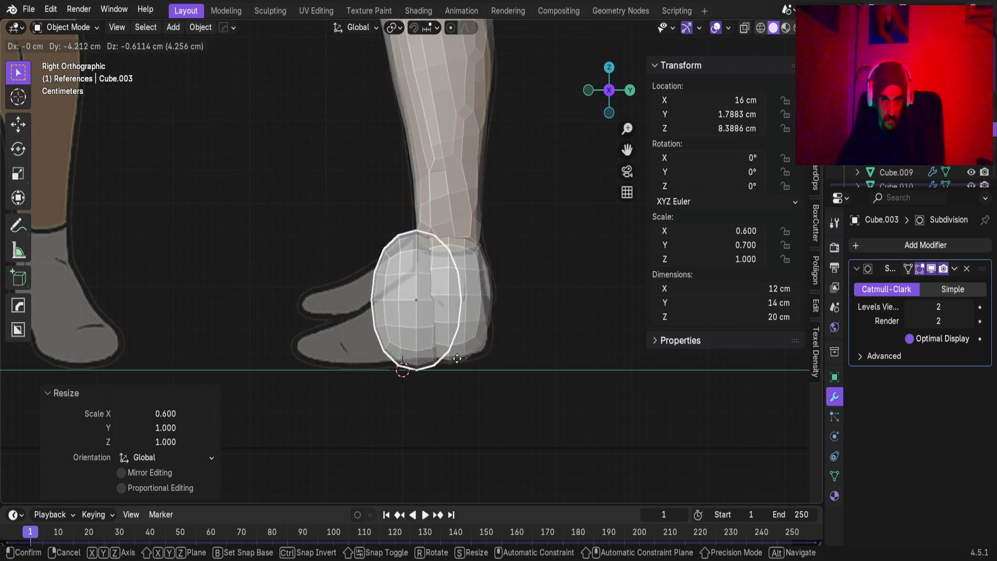
pyautogui.click(405, 363)
pyautogui.press('r')
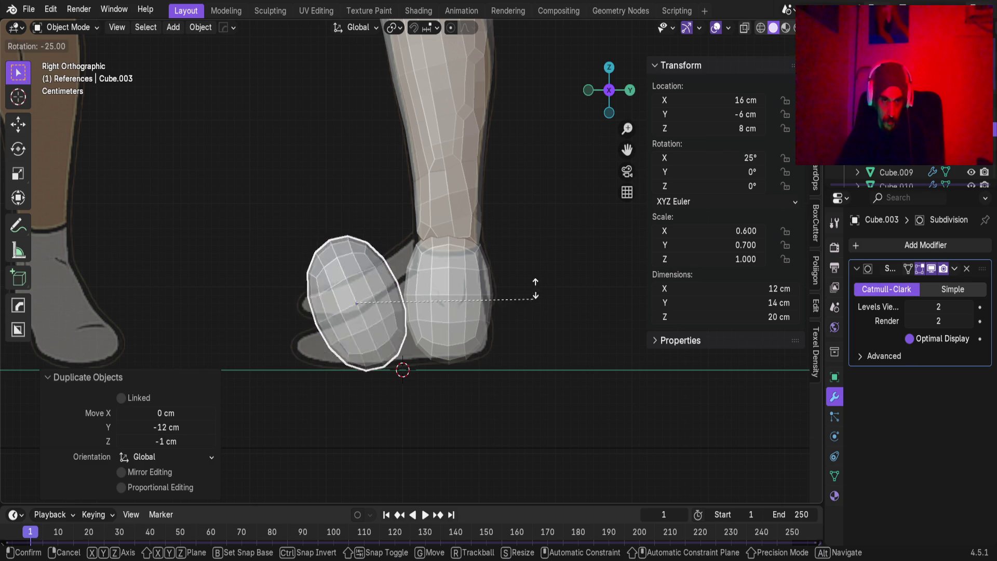
pyautogui.click(405, 189)
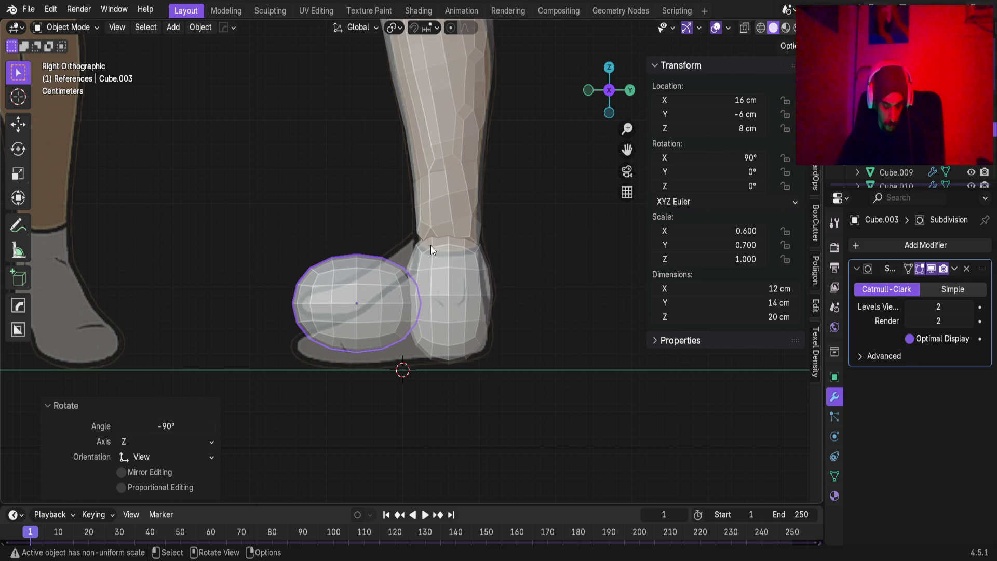
pyautogui.press('g')
pyautogui.press('z')
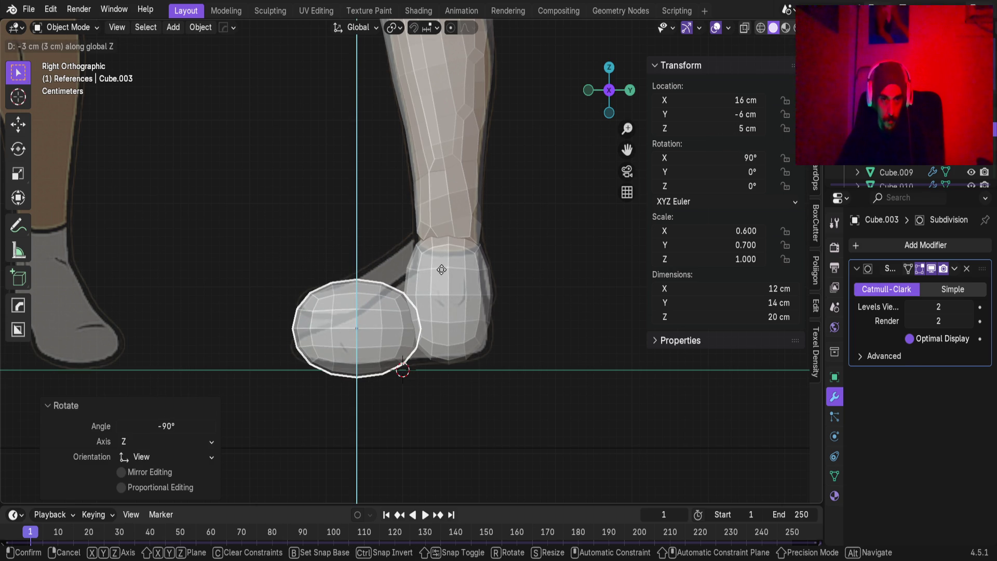
pyautogui.click(444, 263)
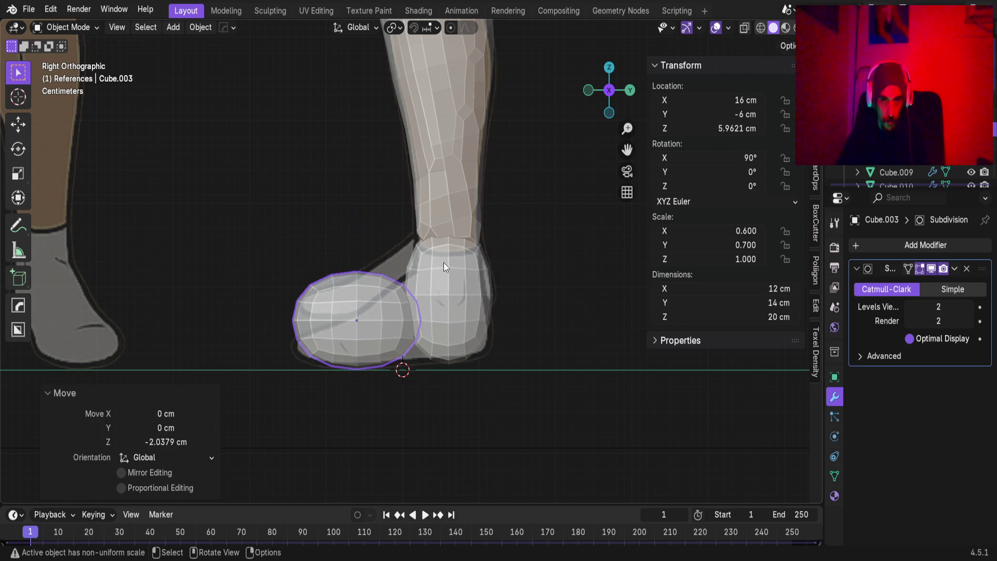
# Select heel piece Cube.002 and apply its Subdivision modifier.
pyautogui.scroll(2, 468, 343)
pyautogui.click(499, 321)
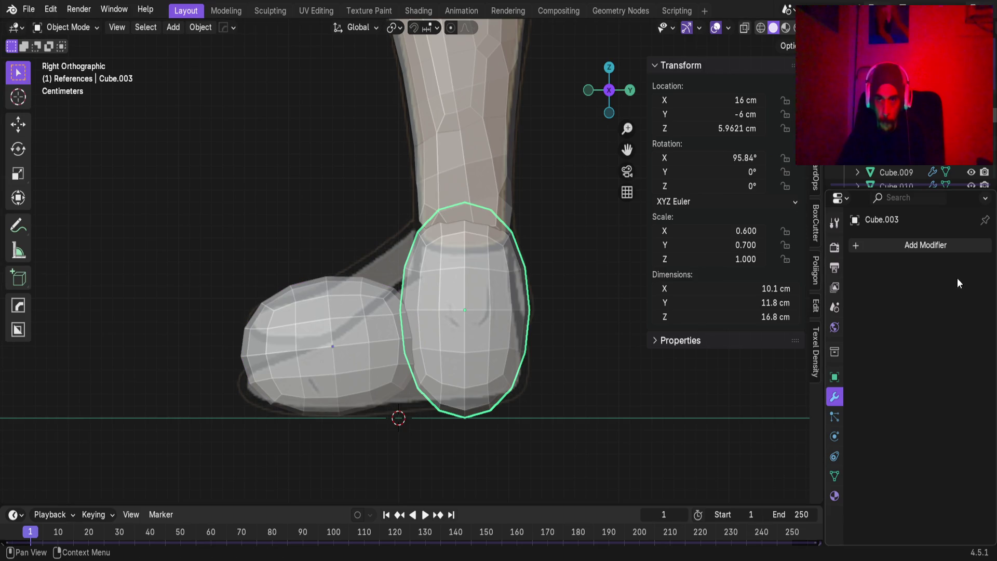
pyautogui.click(500, 279)
pyautogui.click(500, 279)
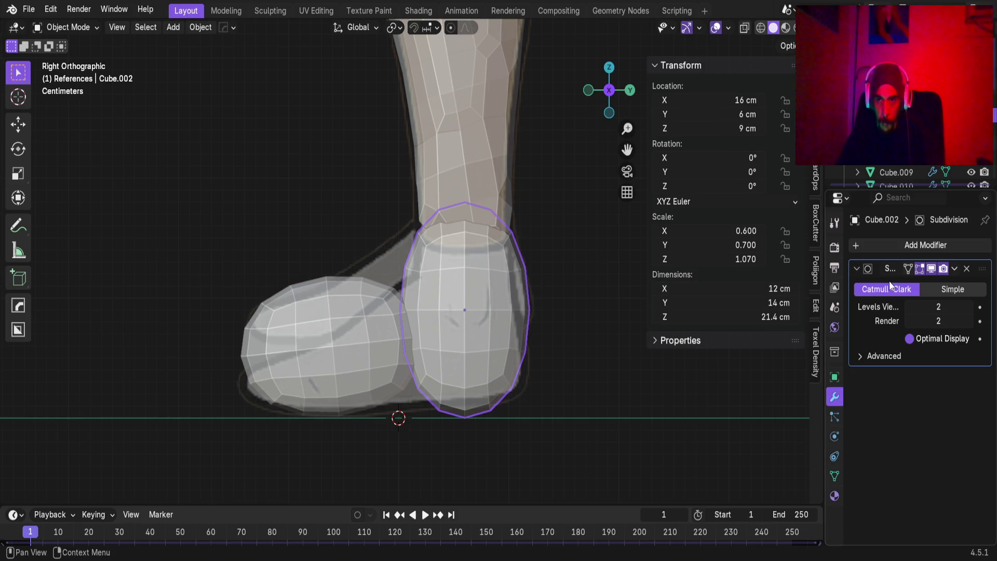
pyautogui.click(953, 269)
pyautogui.click(893, 285)
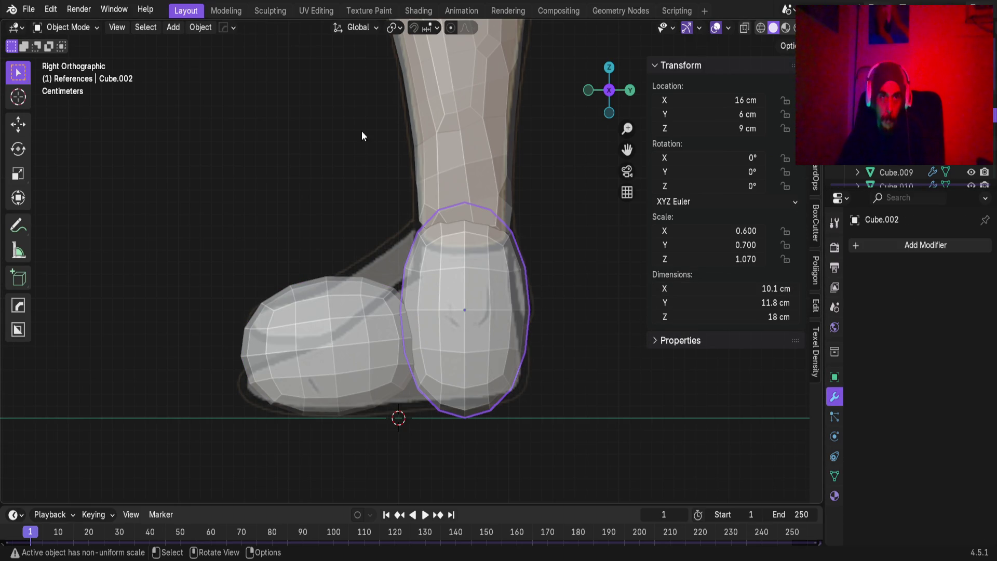
pyautogui.click(270, 10)
# In side view, remesh the heel piece at 3.10 cm voxel size.
pyautogui.press('KP_3')
pyautogui.scroll(4, 444, 281)
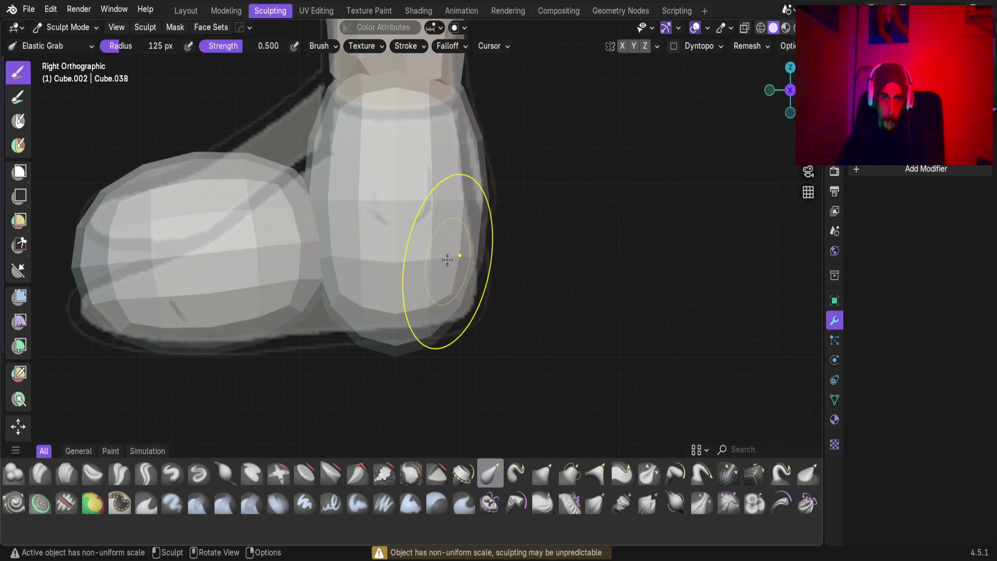
pyautogui.keyDown('shift'); pyautogui.moveTo(448, 261); pyautogui.dragTo(446, 248, button='middle'); pyautogui.keyUp('shift')
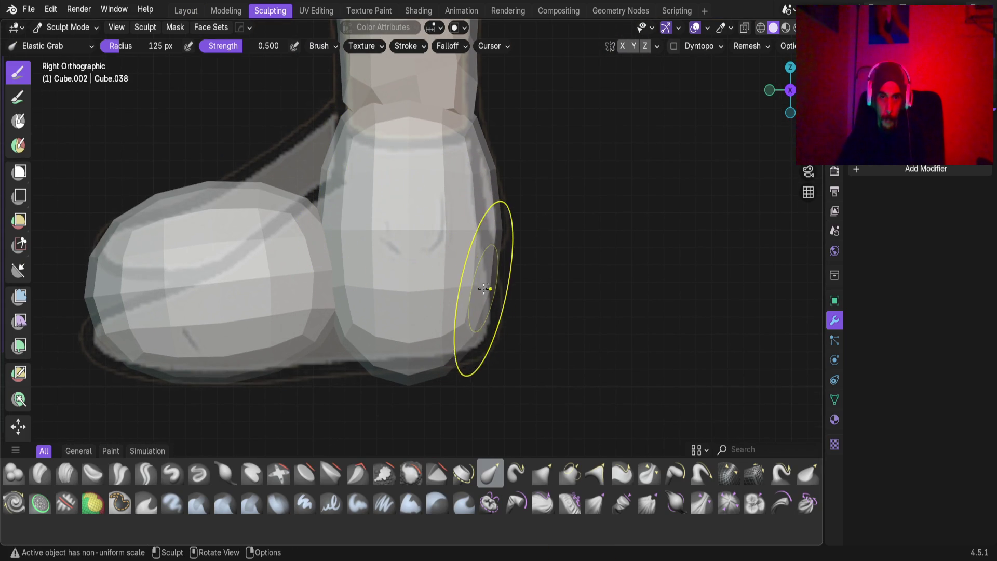
pyautogui.moveTo(483, 319); pyautogui.dragTo(512, 356)
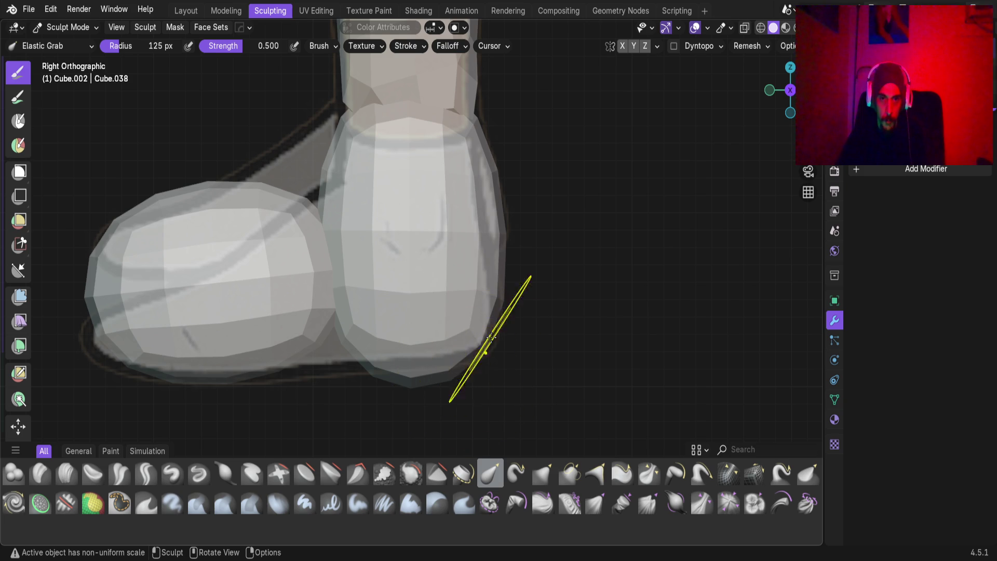
pyautogui.hotkey('ctrl', 'z')
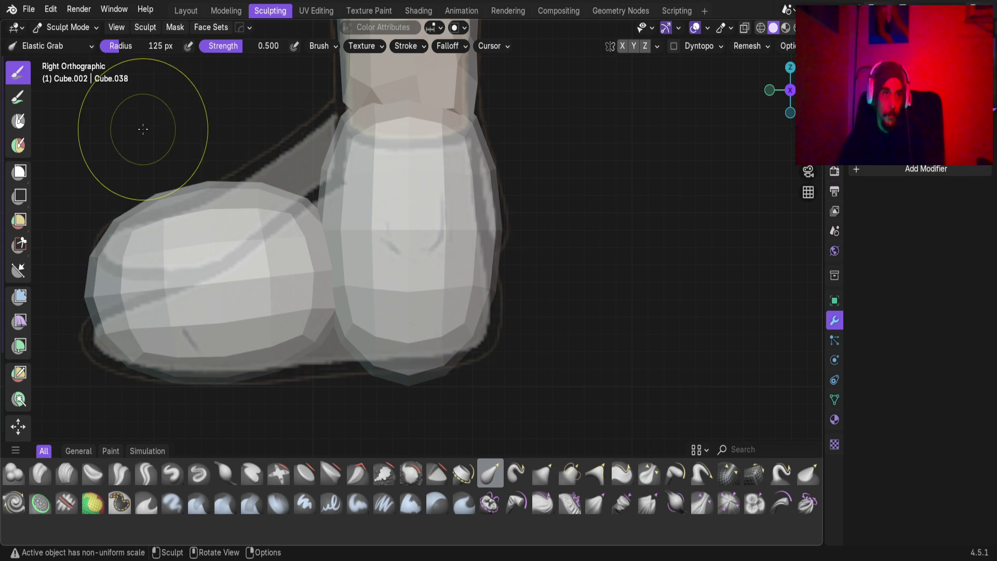
pyautogui.press('r')
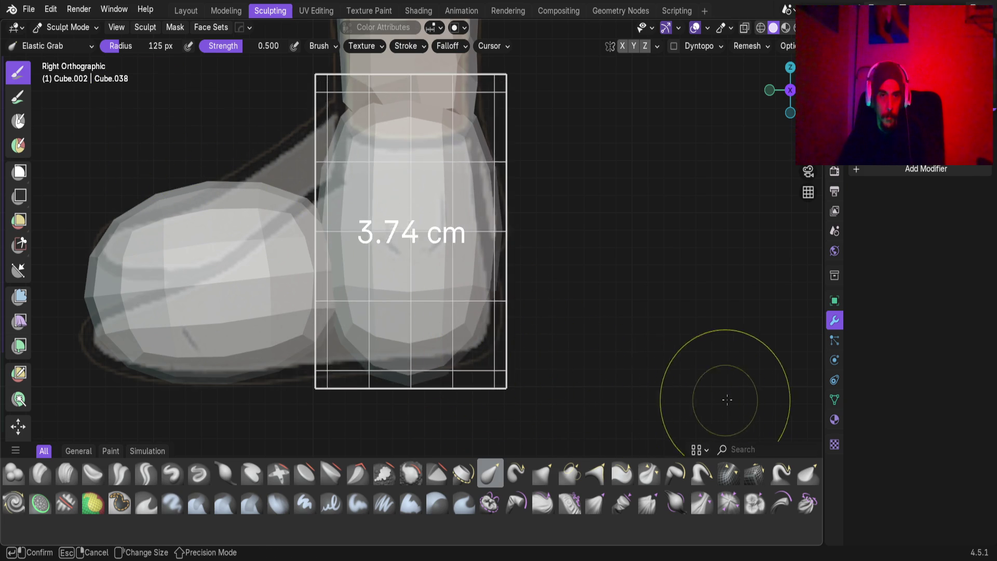
pyautogui.click(801, 414)
# Sculpt the heel's right sides and bottom tip to fit the reference shoe outline.
pyautogui.moveTo(460, 253); pyautogui.dragTo(435, 249)
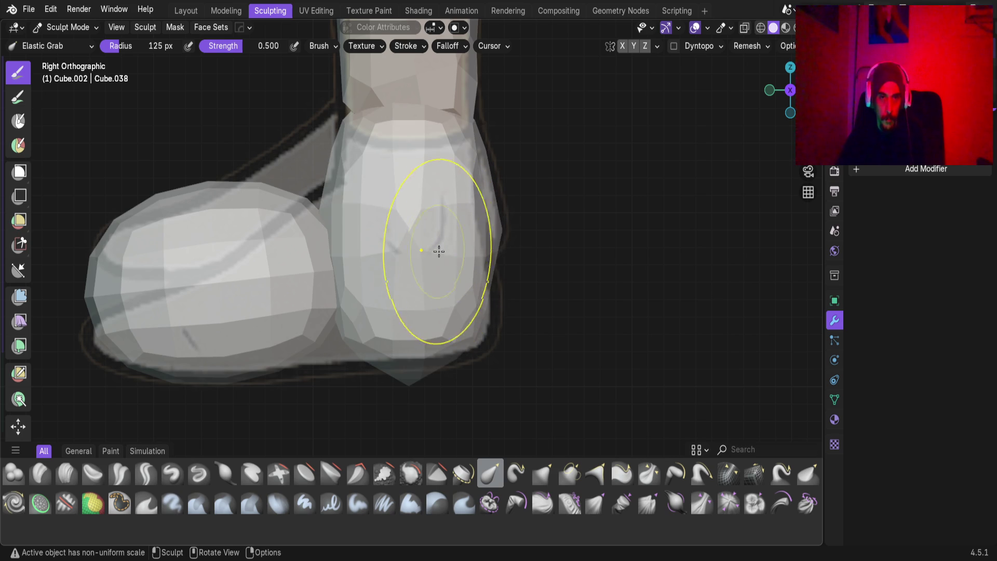
pyautogui.moveTo(477, 325)
pyautogui.mouseDown()
pyautogui.moveTo(523, 371)
pyautogui.moveTo(519, 356)
pyautogui.mouseUp()
pyautogui.moveTo(476, 141); pyautogui.dragTo(484, 144)
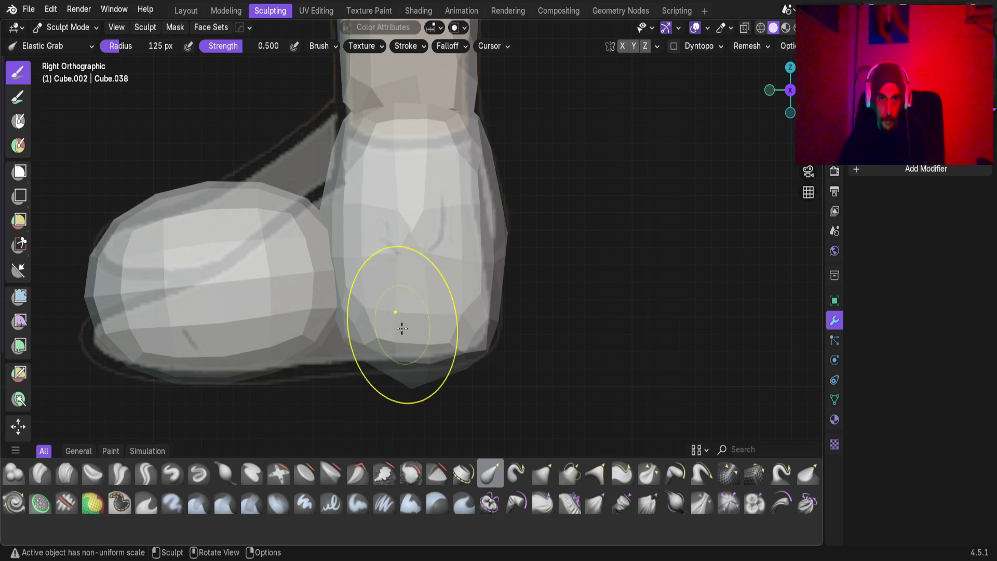
pyautogui.moveTo(412, 391)
pyautogui.mouseDown()
pyautogui.moveTo(413, 378)
pyautogui.moveTo(373, 334)
pyautogui.moveTo(344, 334)
pyautogui.moveTo(289, 379)
pyautogui.mouseUp()
# Switch the active object to toe piece Cube.003 and return to Layout.
pyautogui.keyDown('shift'); pyautogui.moveTo(344, 231); pyautogui.dragTo(345, 285, button='middle'); pyautogui.keyUp('shift')
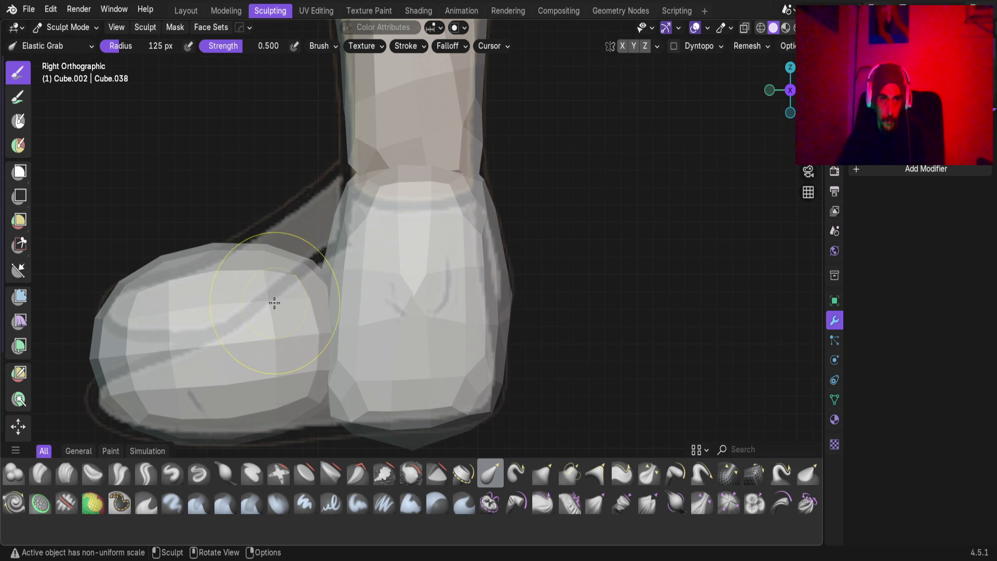
pyautogui.hotkey('alt', 'q')
pyautogui.keyDown('alt'); pyautogui.middleClick(263, 300); pyautogui.keyUp('alt')
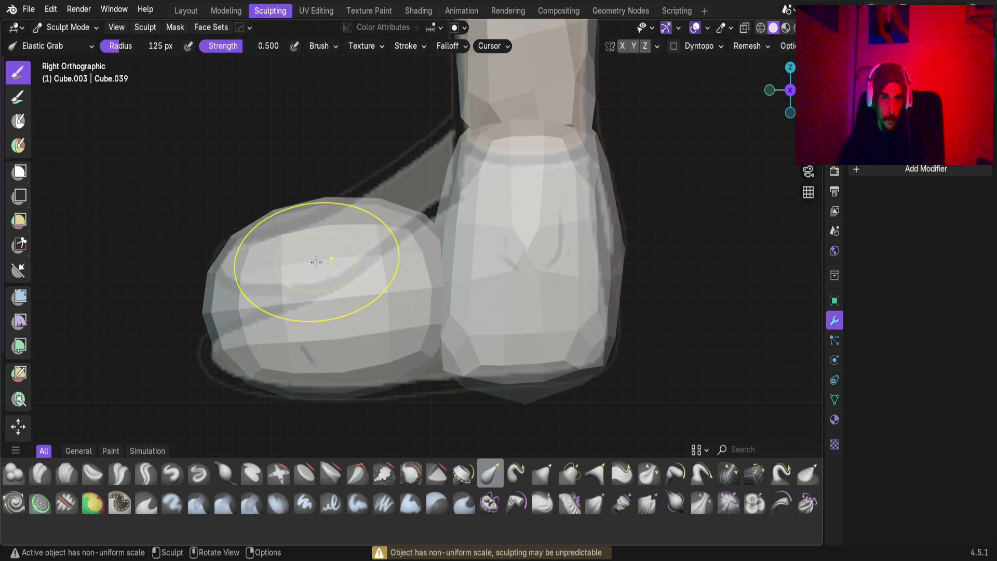
pyautogui.press('Tab')
pyautogui.press('Tab')
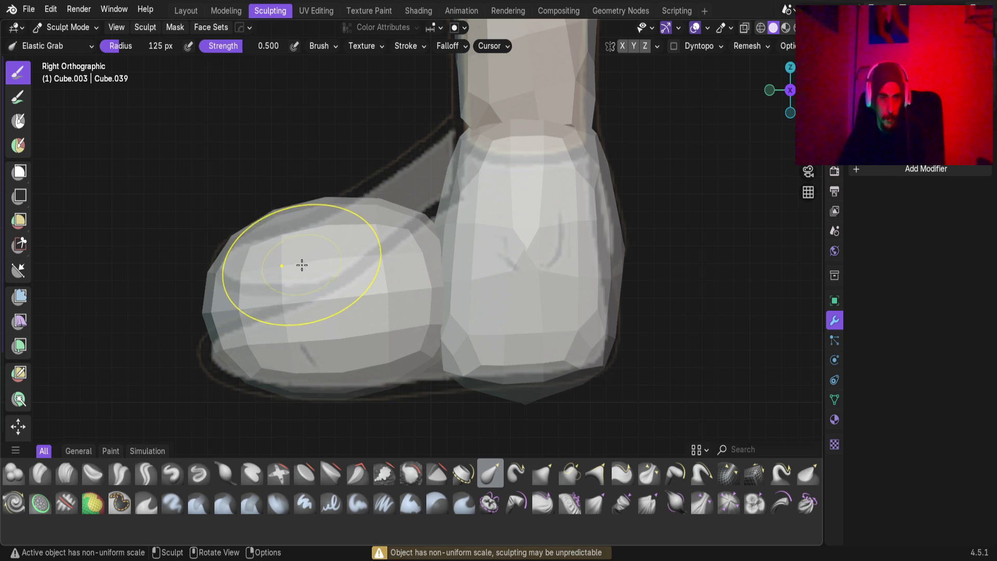
pyautogui.click(187, 10)
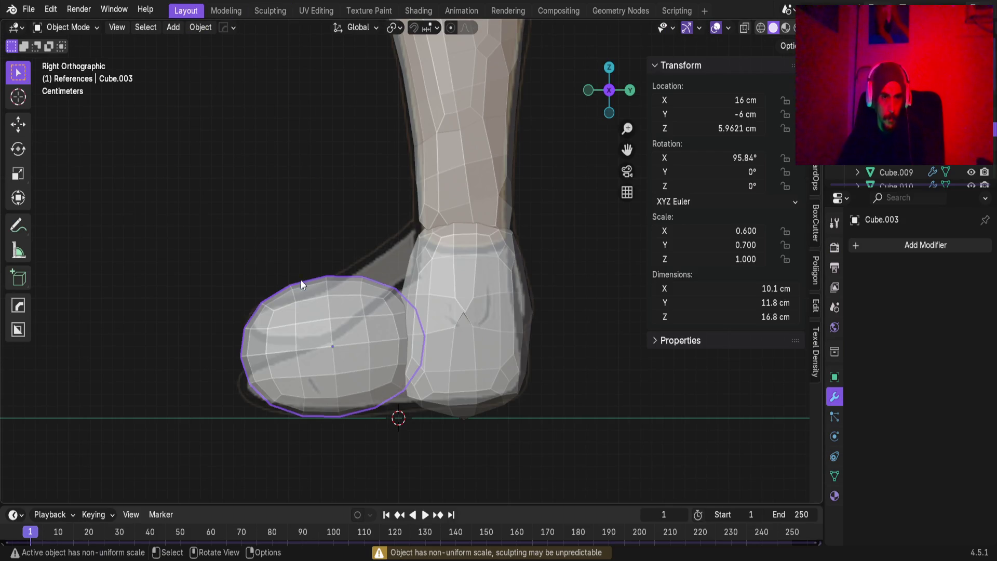
# Apply the toe piece's scale and remesh it at 2.94 cm voxel size.
pyautogui.hotkey('ctrl', 'a')
pyautogui.click(306, 323)
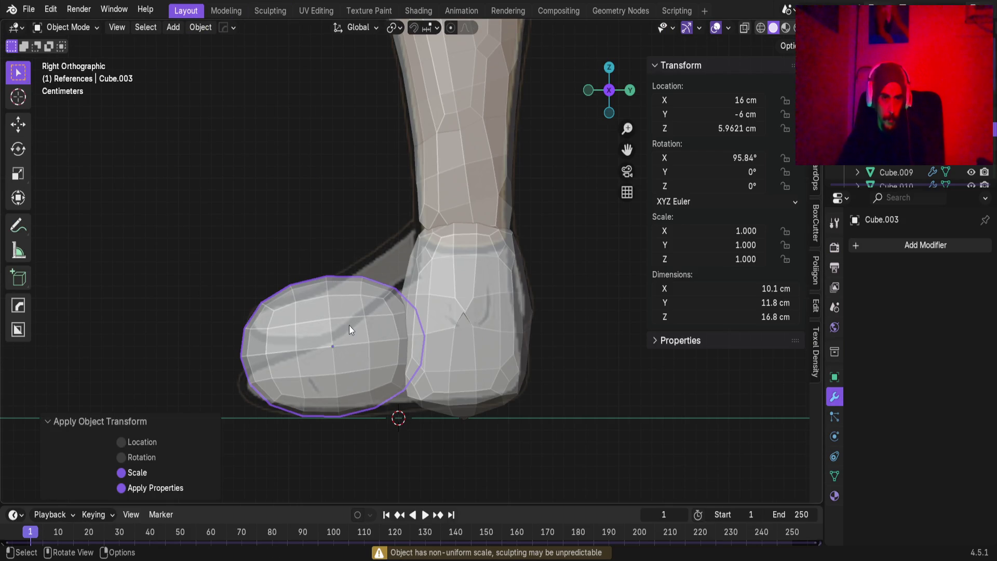
pyautogui.click(270, 10)
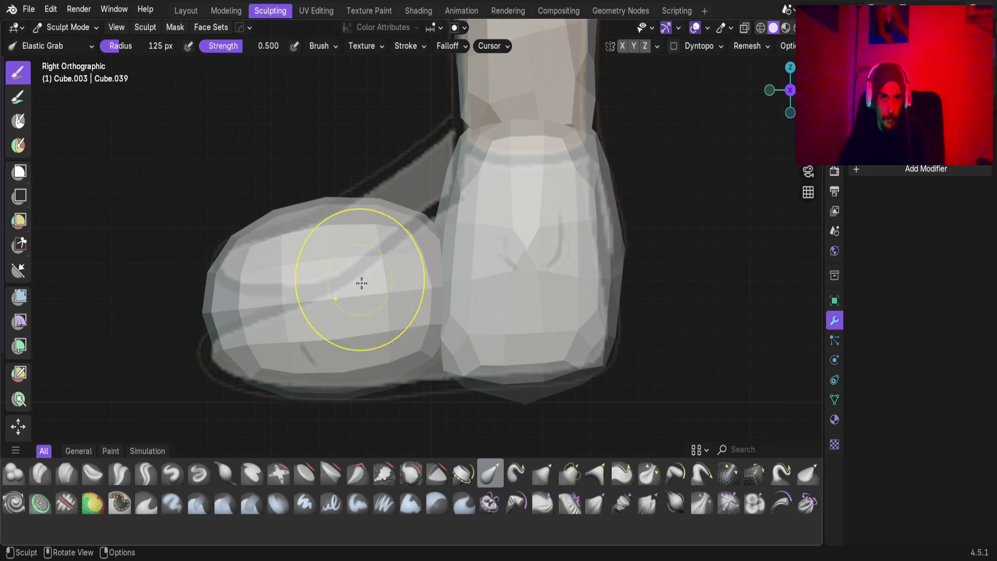
pyautogui.press('r')
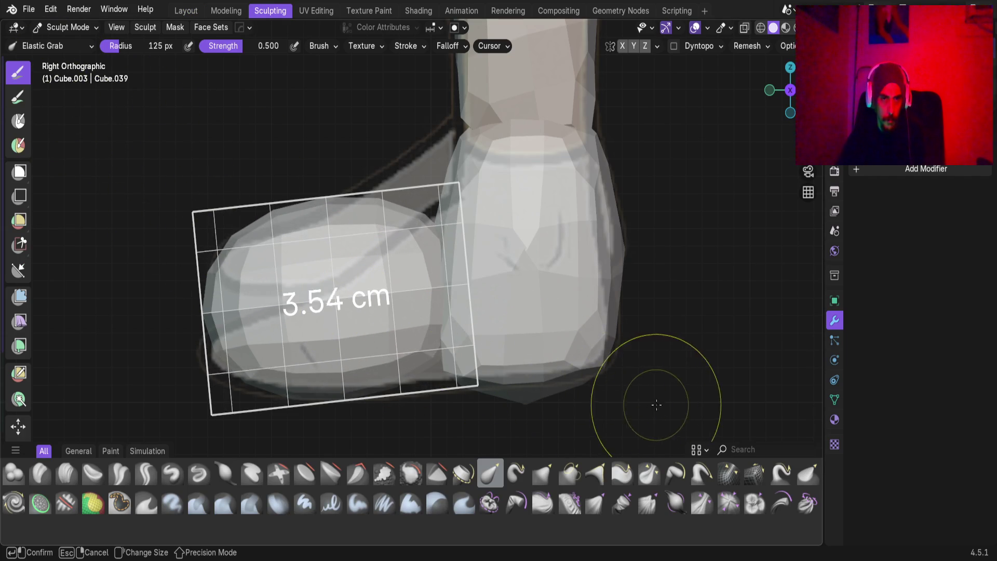
pyautogui.click(729, 406)
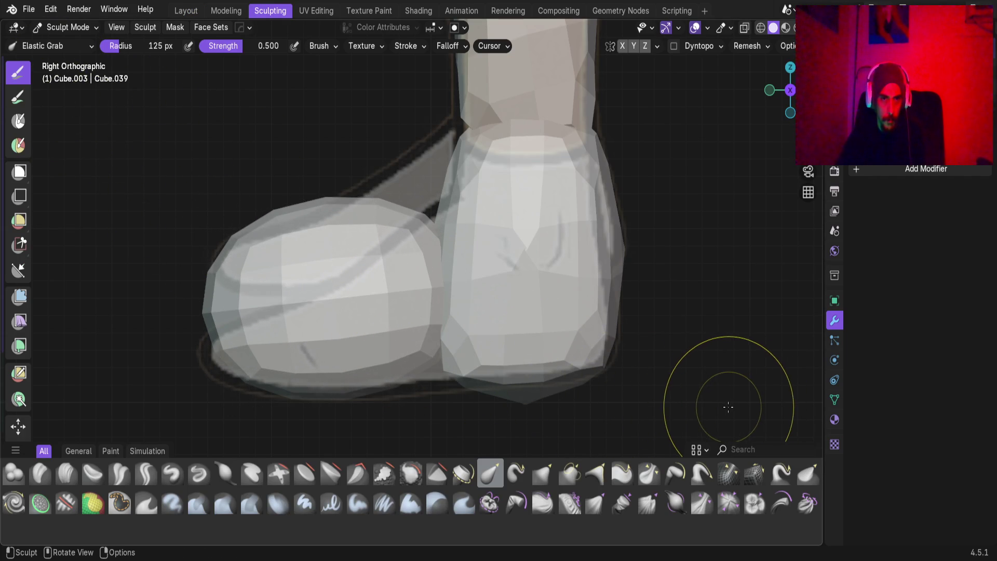
pyautogui.hotkey('ctrl', 'r')
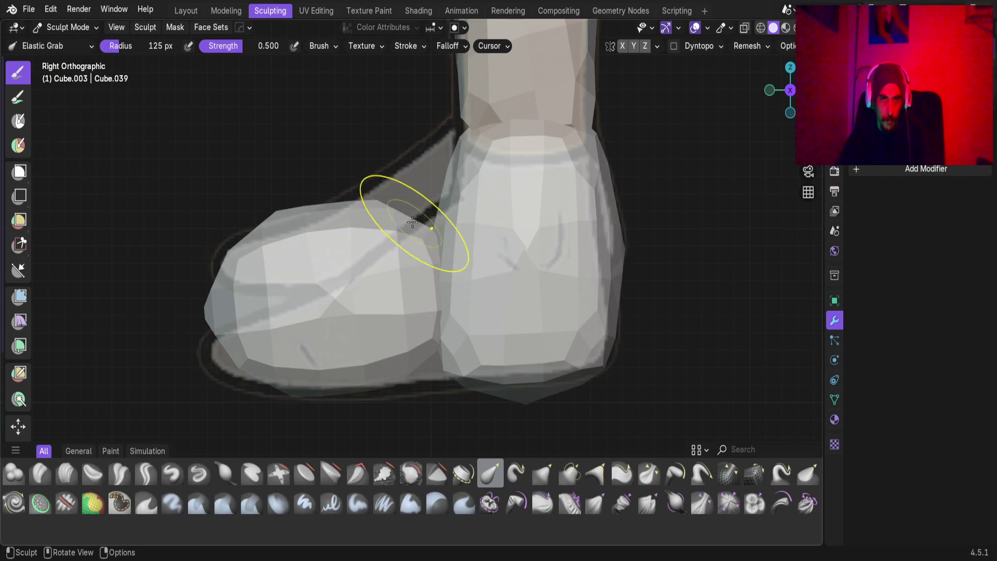
# Pull the toe mesh down and shape its underside and ankle junction along the sole.
pyautogui.scroll(-3, 286, 213)
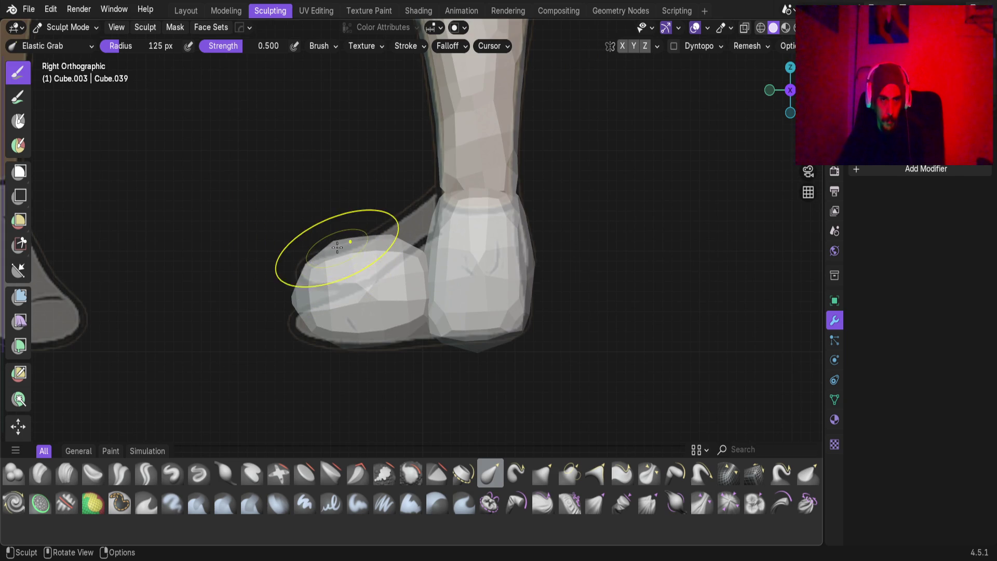
pyautogui.moveTo(338, 242); pyautogui.dragTo(362, 374)
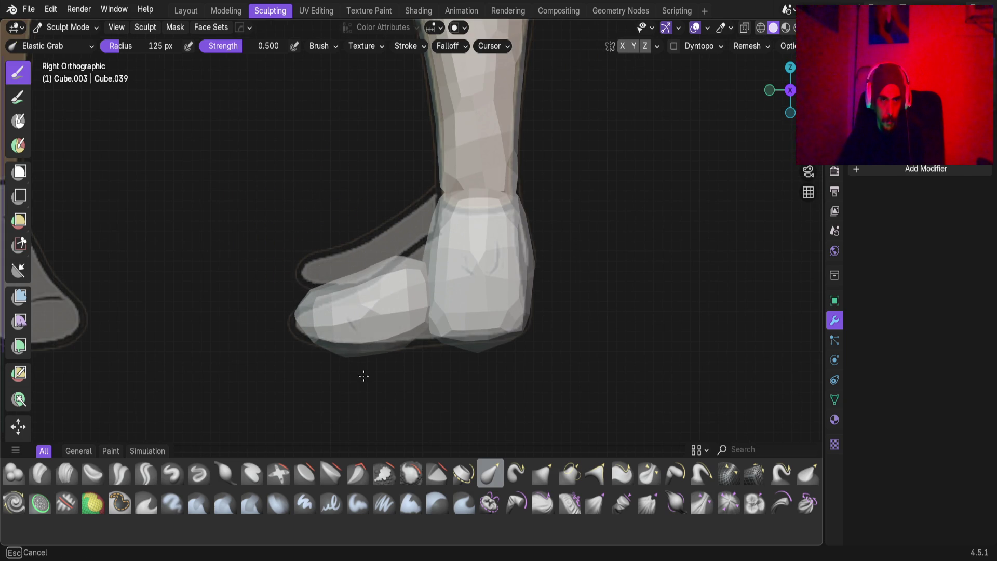
pyautogui.moveTo(423, 261)
pyautogui.mouseDown()
pyautogui.moveTo(457, 197)
pyautogui.moveTo(553, 76)
pyautogui.mouseUp()
pyautogui.scroll(4, 408, 252)
pyautogui.keyDown('shift'); pyautogui.moveTo(420, 428); pyautogui.dragTo(467, 306, button='middle'); pyautogui.keyUp('shift')
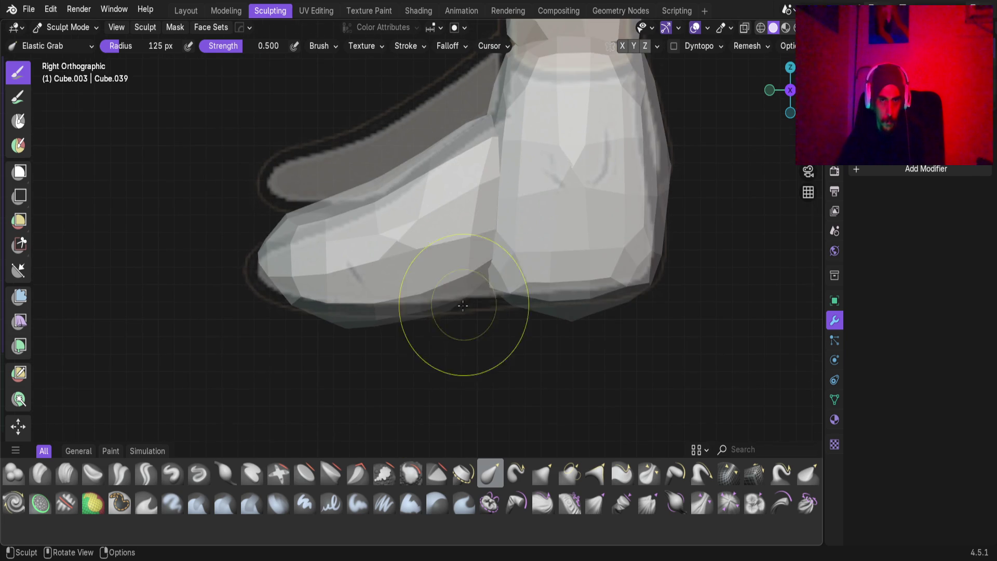
pyautogui.scroll(3, 468, 302)
pyautogui.moveTo(514, 296)
pyautogui.mouseDown()
pyautogui.moveTo(736, 334)
pyautogui.moveTo(843, 379)
pyautogui.mouseUp()
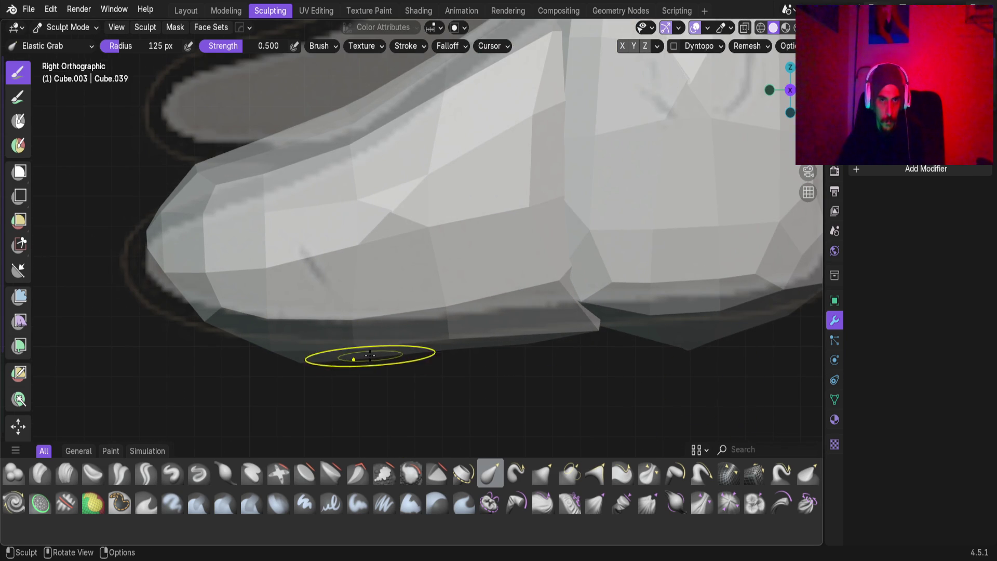
pyautogui.moveTo(318, 358); pyautogui.dragTo(337, 272)
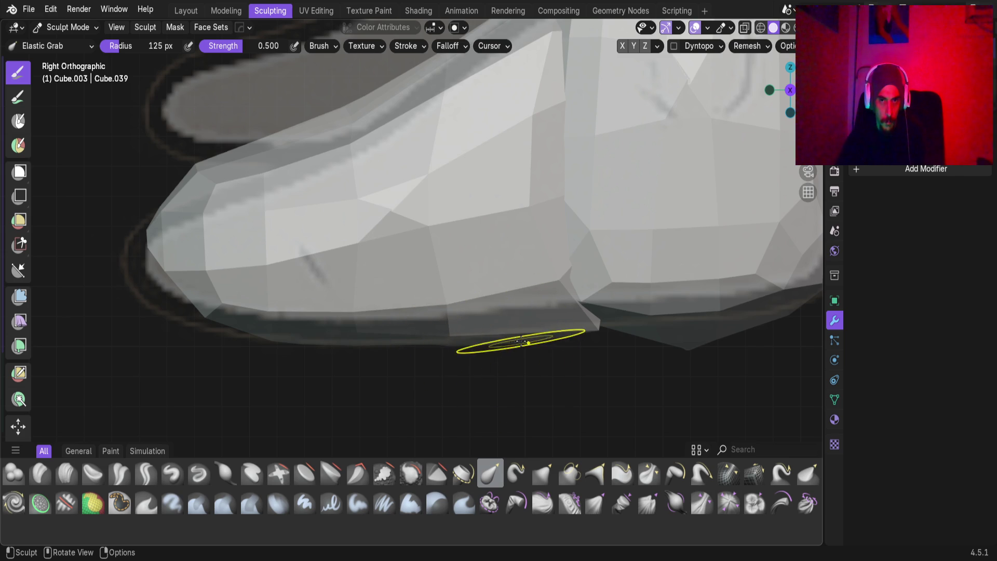
pyautogui.moveTo(522, 323); pyautogui.dragTo(523, 322)
# Round the tip of the toe and view the lower leg in perspective.
pyautogui.scroll(-3, 156, 257)
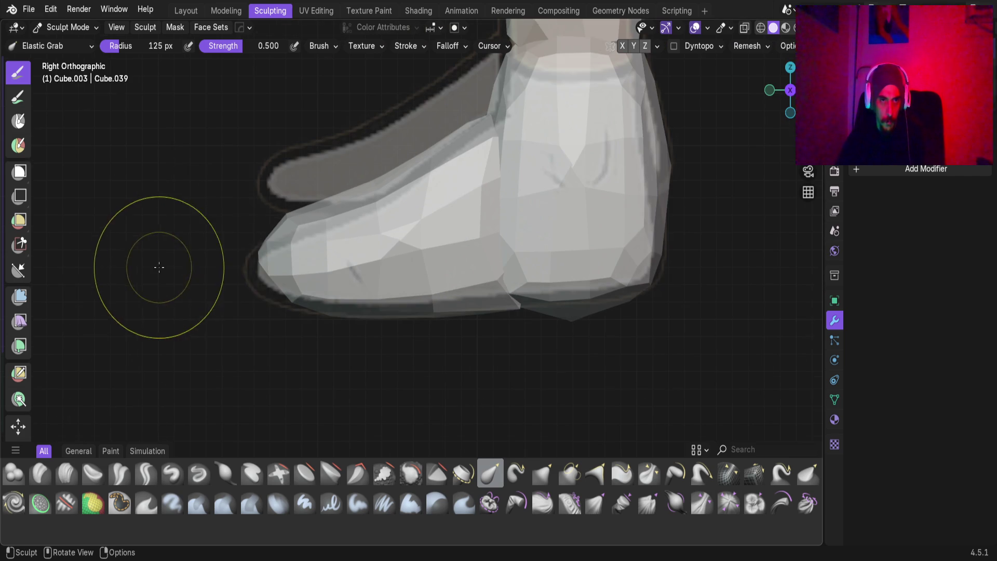
pyautogui.moveTo(267, 256); pyautogui.dragTo(207, 291)
pyautogui.scroll(-3, 262, 280)
pyautogui.moveTo(262, 280); pyautogui.dragTo(461, 283, button='middle')
pyautogui.scroll(4, 389, 374)
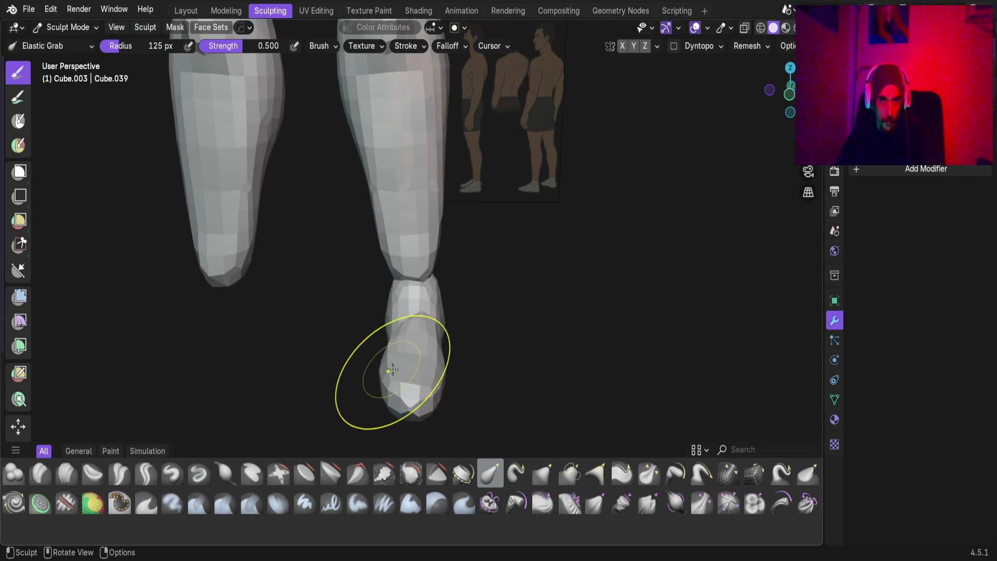
# Orbit to the side and reshape the foot where it joins the ankle.
pyautogui.scroll(5, 391, 401)
pyautogui.scroll(-3, 648, 341)
pyautogui.scroll(4, 623, 333)
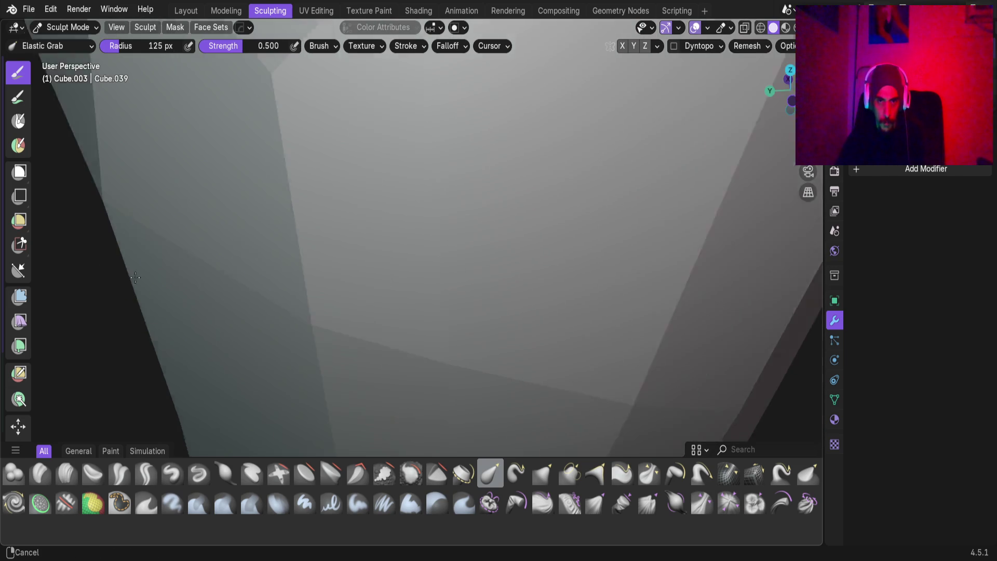
pyautogui.scroll(-5, 583, 316)
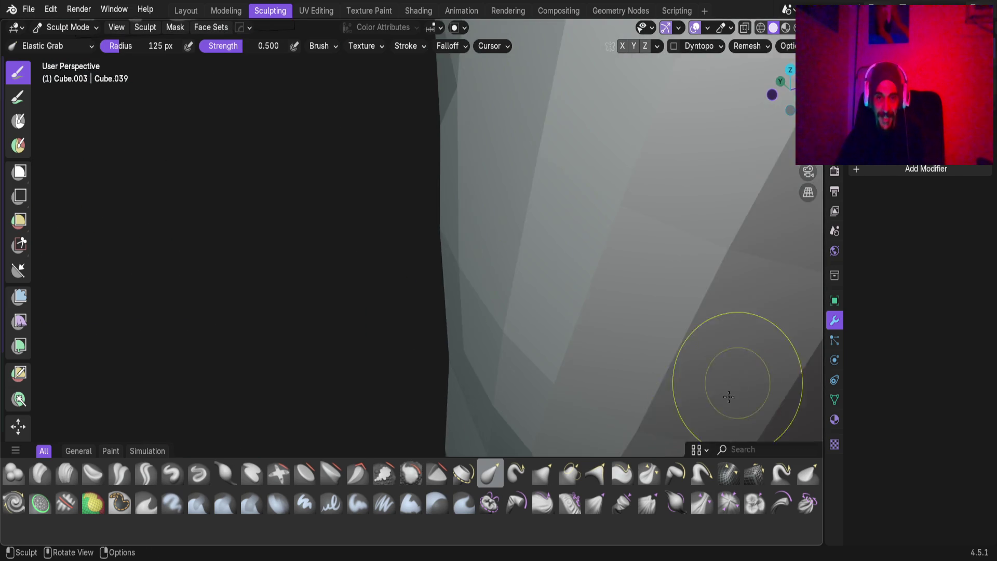
pyautogui.scroll(6, 408, 305)
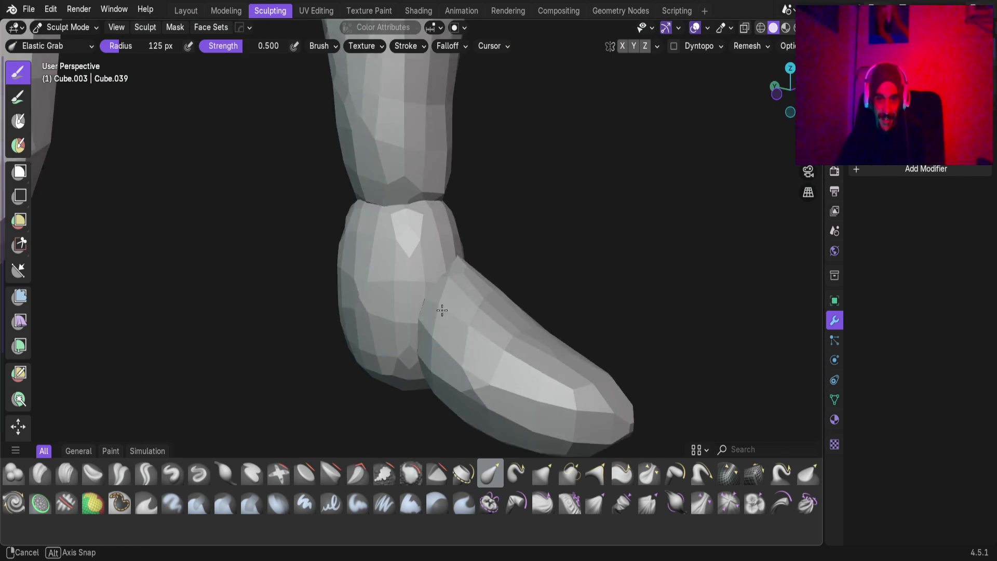
pyautogui.moveTo(511, 344)
pyautogui.mouseDown(button='middle')
pyautogui.moveTo(576, 341)
pyautogui.moveTo(511, 241)
pyautogui.moveTo(504, 314)
pyautogui.moveTo(470, 379)
pyautogui.moveTo(456, 282)
pyautogui.moveTo(436, 272)
pyautogui.moveTo(465, 280)
pyautogui.moveTo(450, 280)
pyautogui.mouseUp(button='middle')
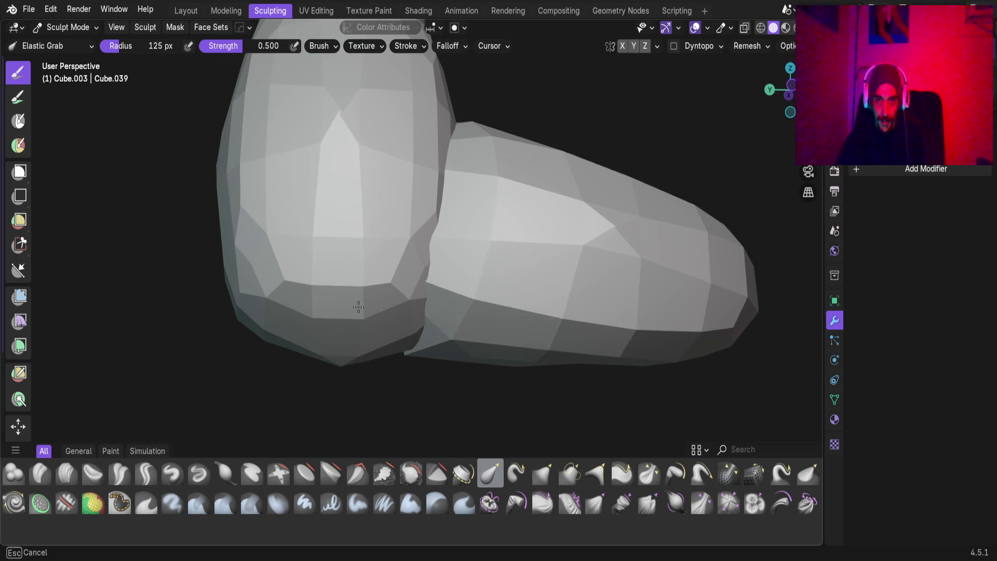
pyautogui.moveTo(297, 307)
pyautogui.keyDown('ctrl'); pyautogui.mouseDown(button='middle')
pyautogui.moveTo(325, 363)
pyautogui.moveTo(381, 363)
pyautogui.moveTo(369, 272)
pyautogui.moveTo(286, 271)
pyautogui.mouseUp(button='middle'); pyautogui.keyUp('ctrl')
pyautogui.moveTo(286, 270); pyautogui.dragTo(173, 261)
pyautogui.moveTo(323, 350)
pyautogui.mouseDown()
pyautogui.moveTo(148, 378)
pyautogui.moveTo(106, 355)
pyautogui.mouseUp()
# From the front, pull the leg mesh up and try lowering the foot ridge, undoing it.
pyautogui.moveTo(485, 329)
pyautogui.mouseDown(button='middle')
pyautogui.moveTo(298, 325)
pyautogui.moveTo(528, 338)
pyautogui.moveTo(444, 249)
pyautogui.moveTo(454, 225)
pyautogui.moveTo(454, 256)
pyautogui.mouseUp(button='middle')
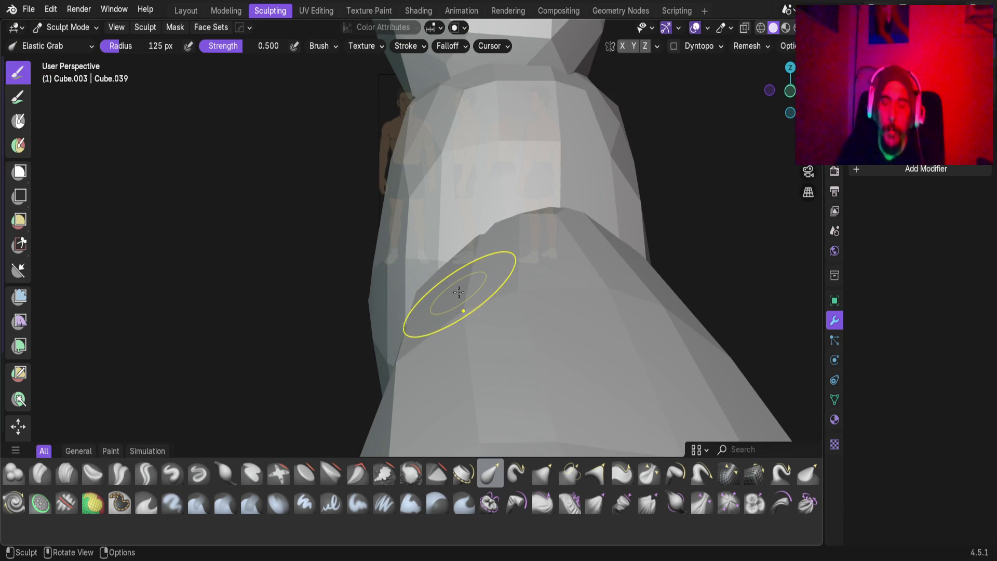
pyautogui.moveTo(459, 288)
pyautogui.mouseDown()
pyautogui.moveTo(590, 245)
pyautogui.moveTo(581, 215)
pyautogui.mouseUp()
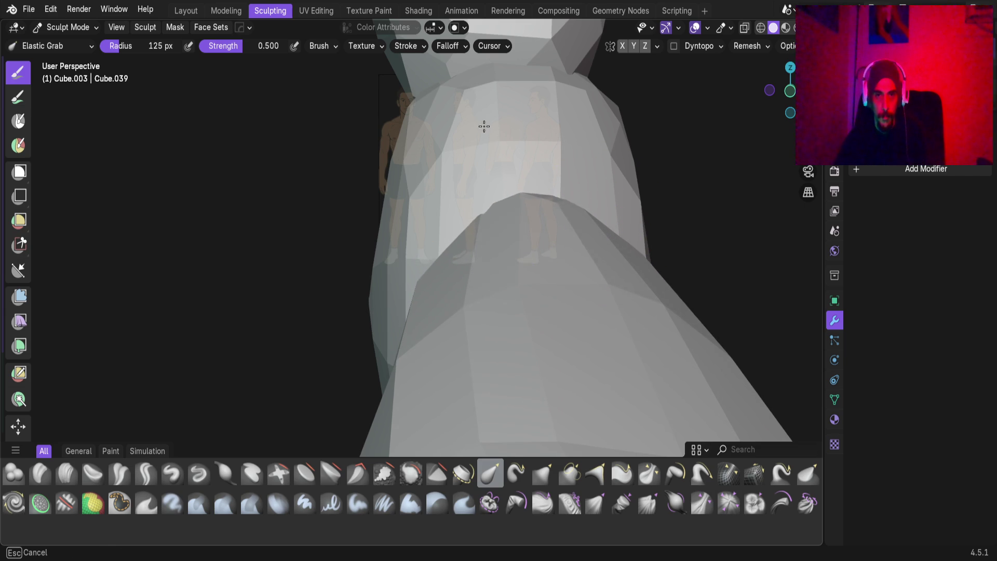
pyautogui.moveTo(483, 123); pyautogui.dragTo(495, 170)
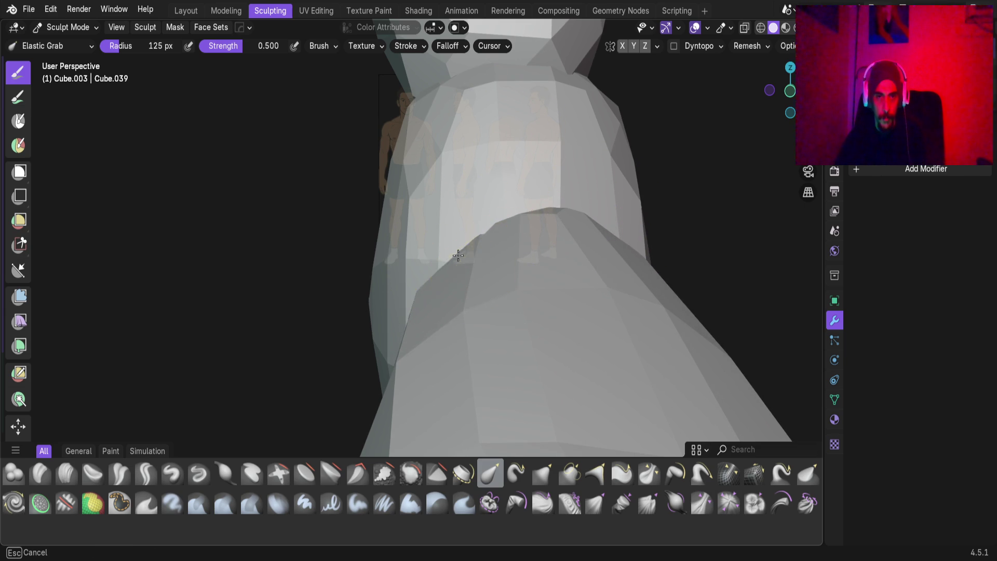
pyautogui.hotkey('ctrl', 'z')
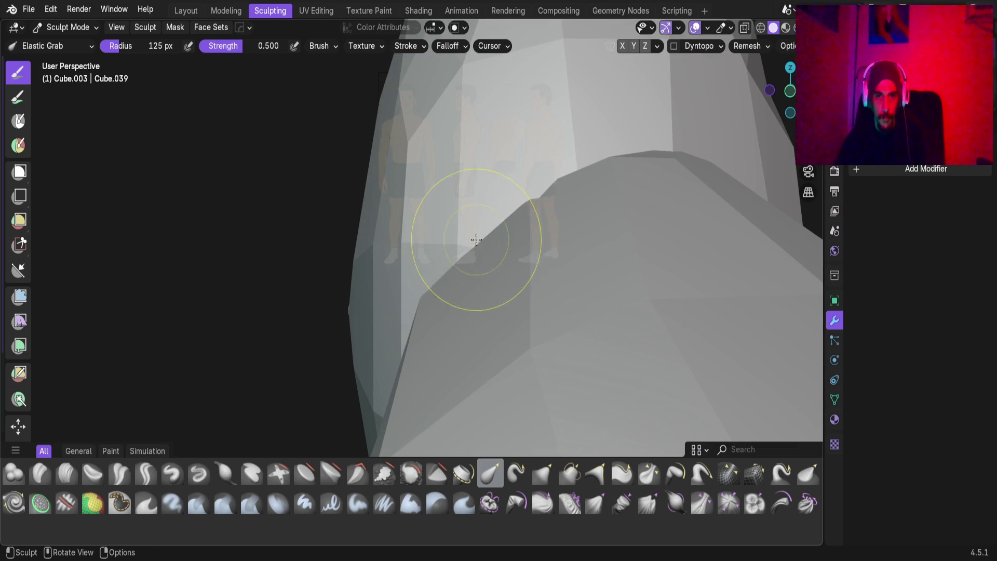
# Orbit around the foot and both legs to compare them with the references.
pyautogui.moveTo(466, 3)
pyautogui.mouseDown(button='middle')
pyautogui.moveTo(579, 201)
pyautogui.moveTo(455, 199)
pyautogui.mouseUp(button='middle')
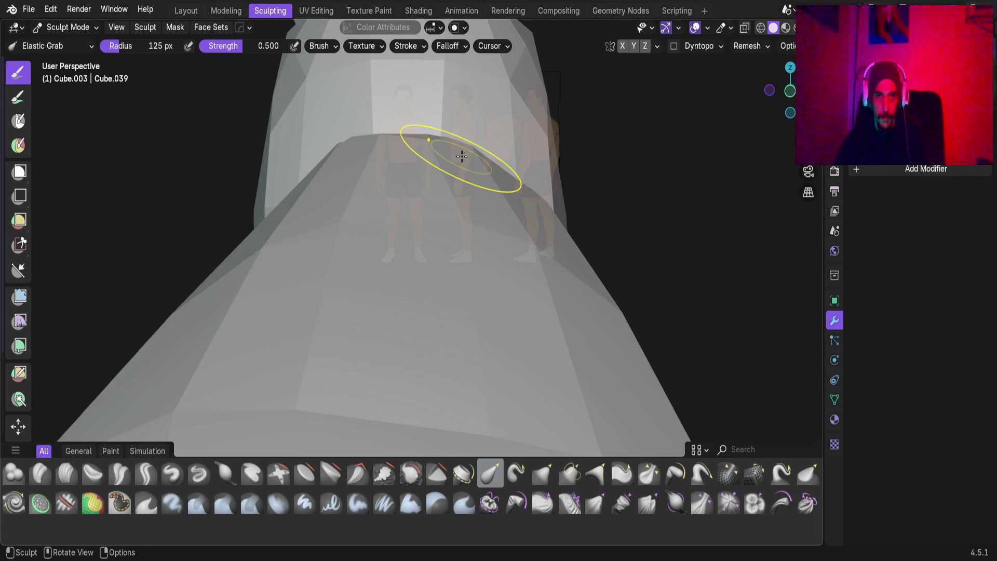
pyautogui.moveTo(471, 149); pyautogui.dragTo(482, 174, button='middle')
pyautogui.moveTo(382, 178)
pyautogui.mouseDown(button='middle')
pyautogui.moveTo(493, 196)
pyautogui.moveTo(503, 314)
pyautogui.moveTo(467, 271)
pyautogui.moveTo(398, 291)
pyautogui.moveTo(452, 343)
pyautogui.moveTo(549, 324)
pyautogui.moveTo(494, 348)
pyautogui.moveTo(485, 396)
pyautogui.moveTo(491, 363)
pyautogui.moveTo(383, 256)
pyautogui.moveTo(577, 268)
pyautogui.moveTo(469, 265)
pyautogui.moveTo(525, 238)
pyautogui.moveTo(562, 309)
pyautogui.moveTo(504, 255)
pyautogui.moveTo(488, 266)
pyautogui.mouseUp(button='middle')
pyautogui.scroll(-2, 483, 366)
pyautogui.scroll(2, 577, 268)
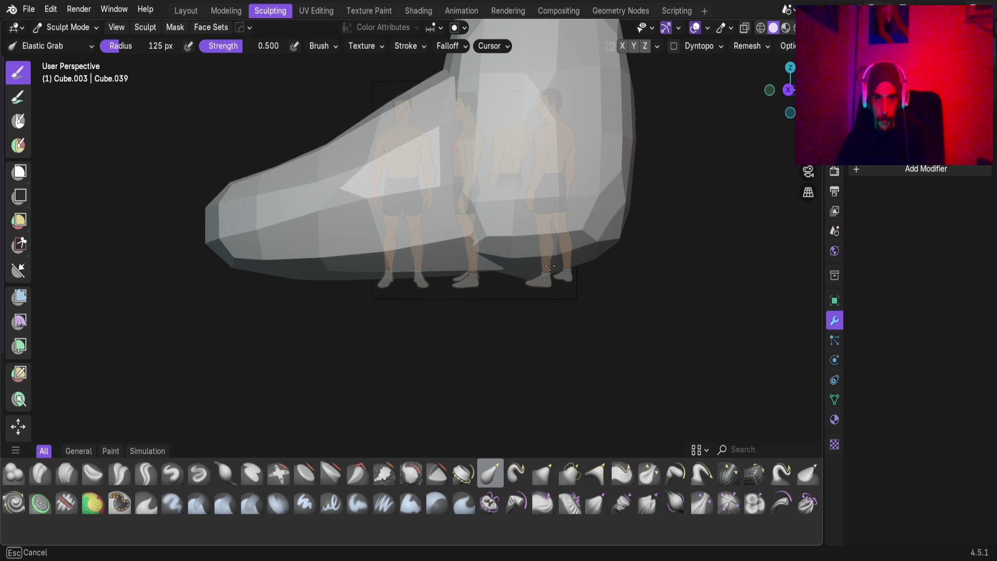
pyautogui.moveTo(486, 241)
pyautogui.mouseDown(button='middle')
pyautogui.moveTo(543, 273)
pyautogui.moveTo(556, 305)
pyautogui.mouseUp(button='middle')
pyautogui.scroll(-4, 556, 304)
pyautogui.moveTo(434, 223)
pyautogui.mouseDown(button='middle')
pyautogui.moveTo(613, 207)
pyautogui.moveTo(541, 289)
pyautogui.mouseUp(button='middle')
pyautogui.scroll(5, 541, 289)
pyautogui.moveTo(431, 285)
pyautogui.mouseDown(button='middle')
pyautogui.moveTo(365, 266)
pyautogui.moveTo(460, 232)
pyautogui.moveTo(490, 305)
pyautogui.moveTo(521, 311)
pyautogui.mouseUp(button='middle')
# Switch sculpting to the lower ankle piece and pull its top edge up toward the shin.
pyautogui.hotkey('alt', 'q')
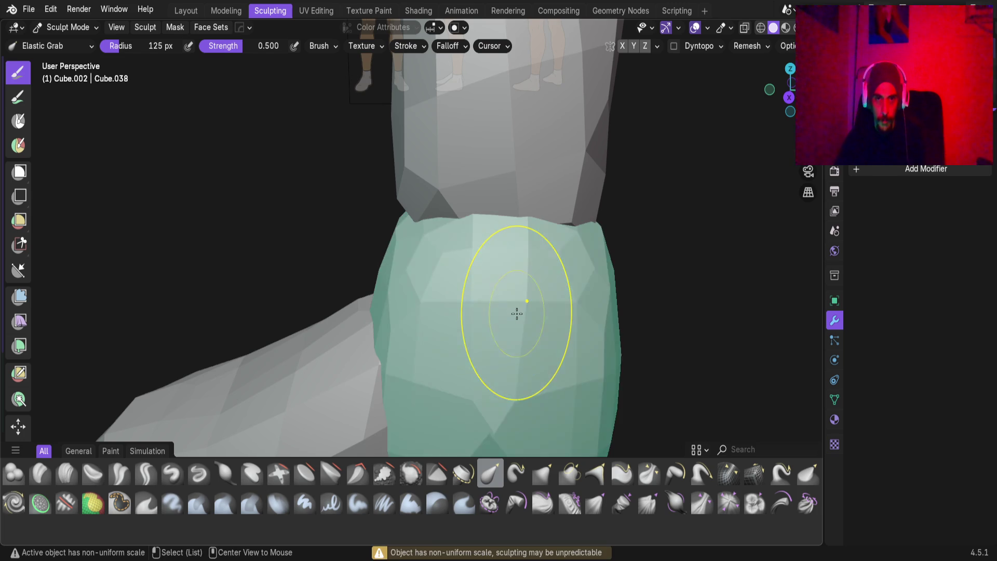
pyautogui.hotkey('alt', 'z')
pyautogui.moveTo(433, 221); pyautogui.dragTo(435, 225, button='middle')
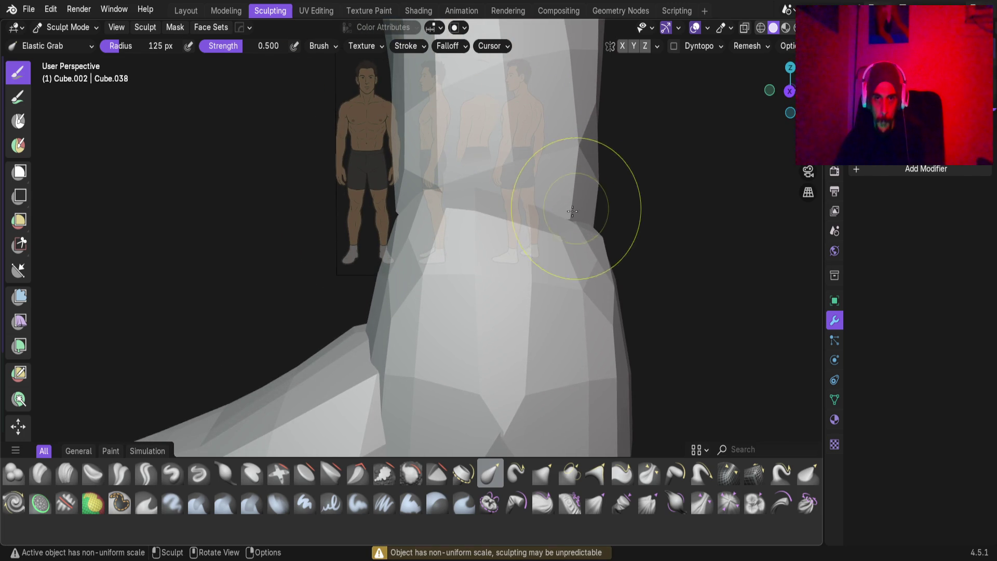
pyautogui.hotkey('alt', 'z')
pyautogui.moveTo(545, 89)
pyautogui.mouseDown(button='middle')
pyautogui.moveTo(289, 262)
pyautogui.moveTo(342, 296)
pyautogui.moveTo(403, 216)
pyautogui.moveTo(489, 257)
pyautogui.mouseUp(button='middle')
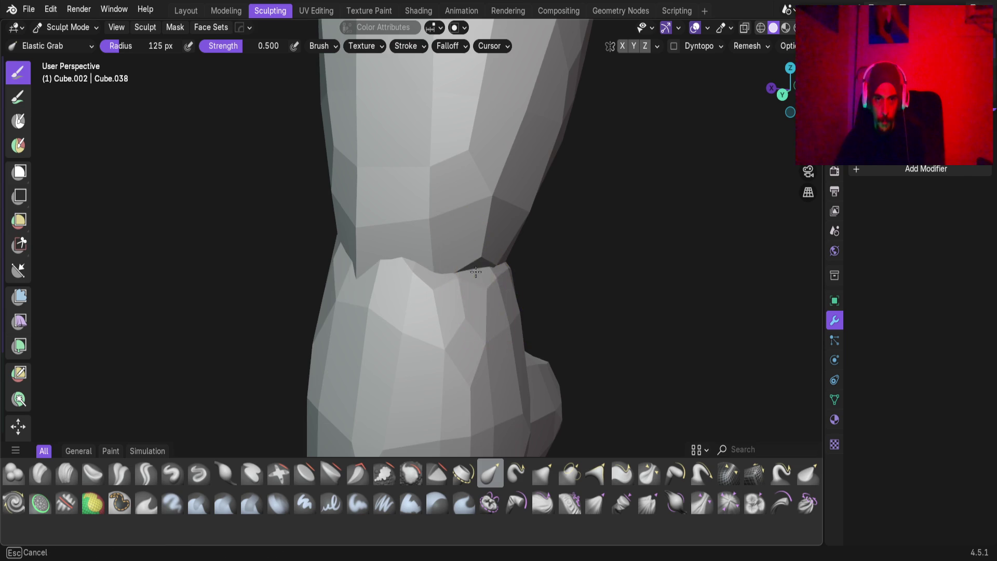
pyautogui.moveTo(475, 276); pyautogui.dragTo(473, 264)
pyautogui.moveTo(472, 249); pyautogui.dragTo(444, 273, button='middle')
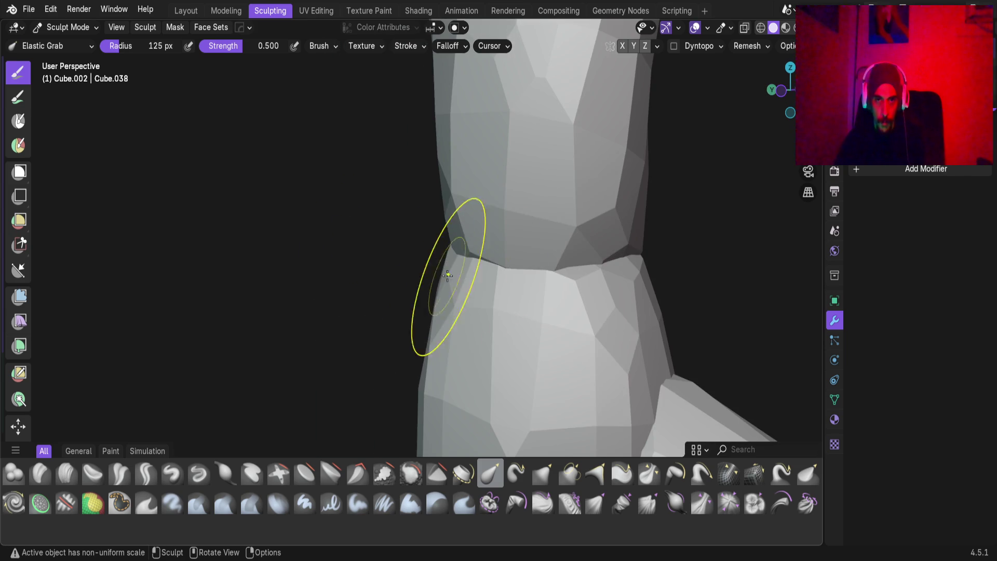
pyautogui.moveTo(538, 265); pyautogui.dragTo(537, 234)
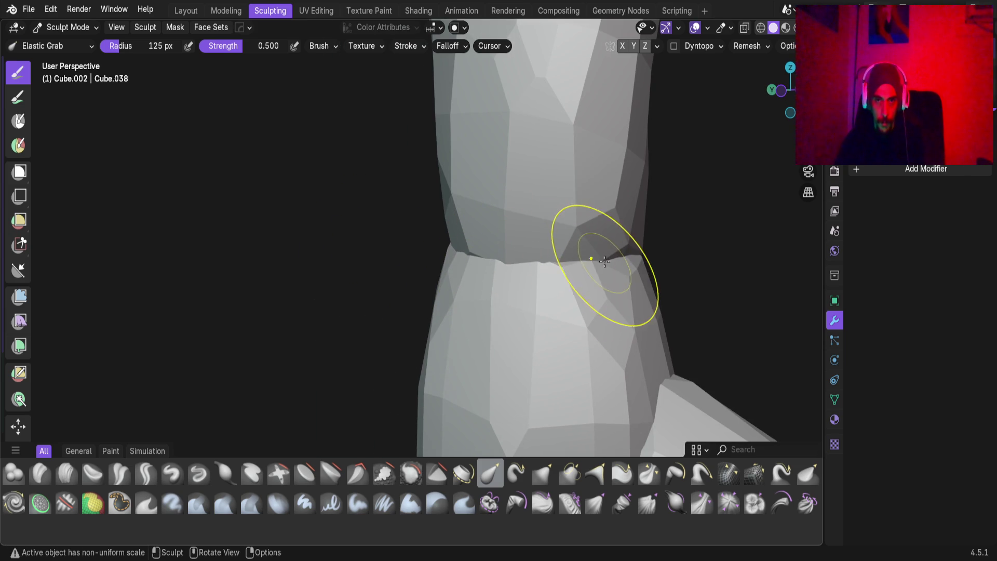
# Widen the front faces of the ankle with the Elastic Grab brush.
pyautogui.moveTo(622, 227)
pyautogui.mouseDown(button='middle')
pyautogui.moveTo(443, 260)
pyautogui.moveTo(572, 275)
pyautogui.mouseUp(button='middle')
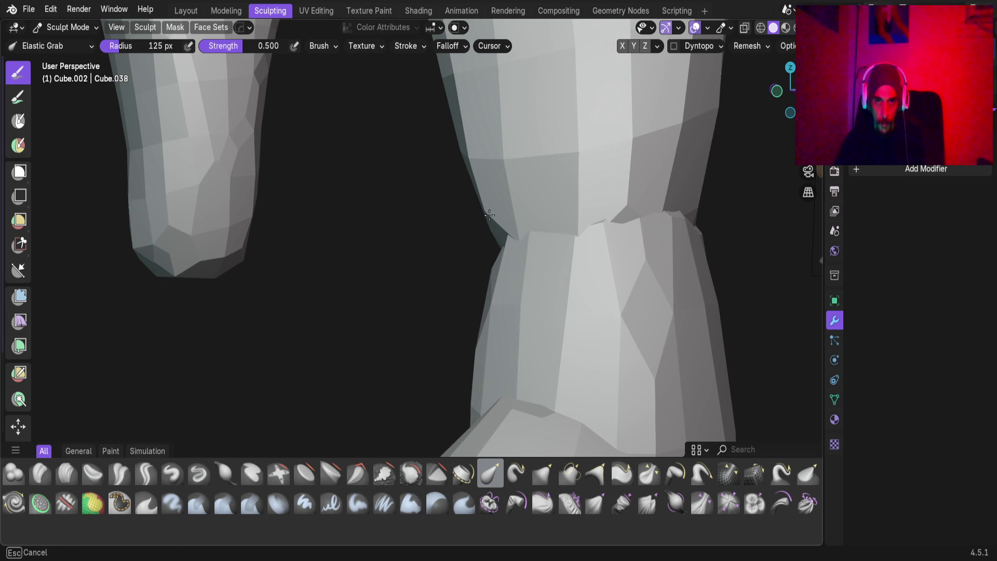
pyautogui.moveTo(601, 260)
pyautogui.mouseDown(button='middle')
pyautogui.moveTo(634, 289)
pyautogui.moveTo(428, 282)
pyautogui.moveTo(469, 266)
pyautogui.mouseUp(button='middle')
pyautogui.scroll(3, 469, 265)
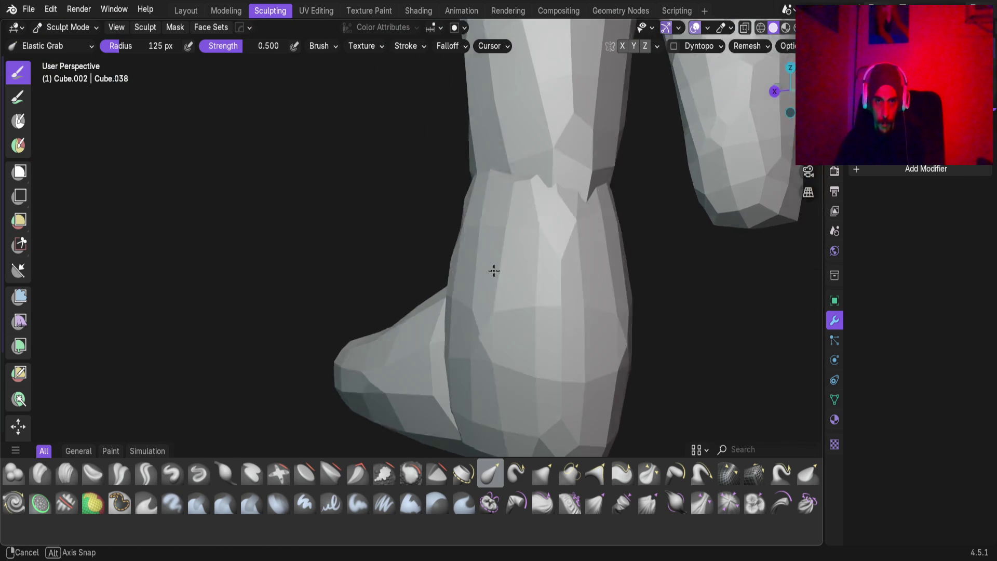
pyautogui.moveTo(492, 274)
pyautogui.mouseDown(button='middle')
pyautogui.moveTo(458, 287)
pyautogui.moveTo(537, 308)
pyautogui.mouseUp(button='middle')
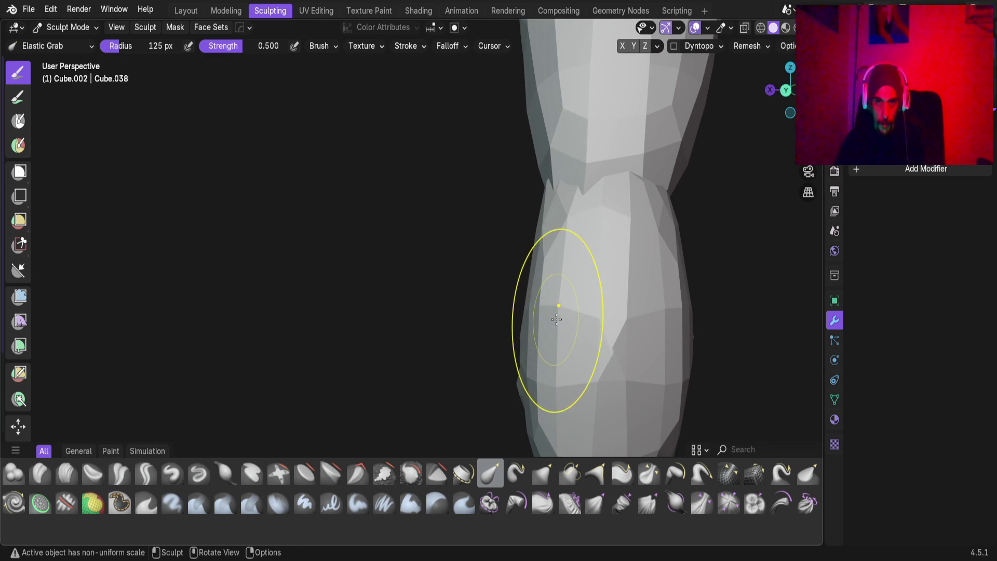
pyautogui.scroll(2, 555, 319)
pyautogui.keyDown('shift'); pyautogui.moveTo(605, 313); pyautogui.dragTo(514, 287, button='middle'); pyautogui.keyUp('shift')
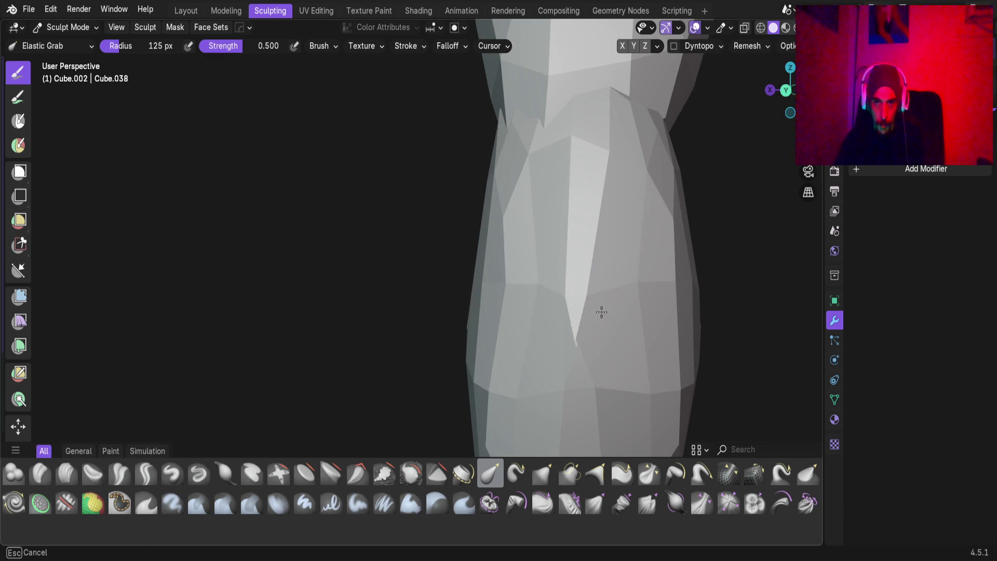
pyautogui.moveTo(593, 307)
pyautogui.mouseDown()
pyautogui.moveTo(644, 304)
pyautogui.moveTo(647, 291)
pyautogui.mouseUp()
# Orbit around the widened ankle and reframe the foot with the references in view.
pyautogui.moveTo(635, 309)
pyautogui.mouseDown(button='middle')
pyautogui.moveTo(536, 309)
pyautogui.moveTo(616, 349)
pyautogui.moveTo(587, 321)
pyautogui.moveTo(612, 345)
pyautogui.mouseUp(button='middle')
pyautogui.scroll(3, 498, 262)
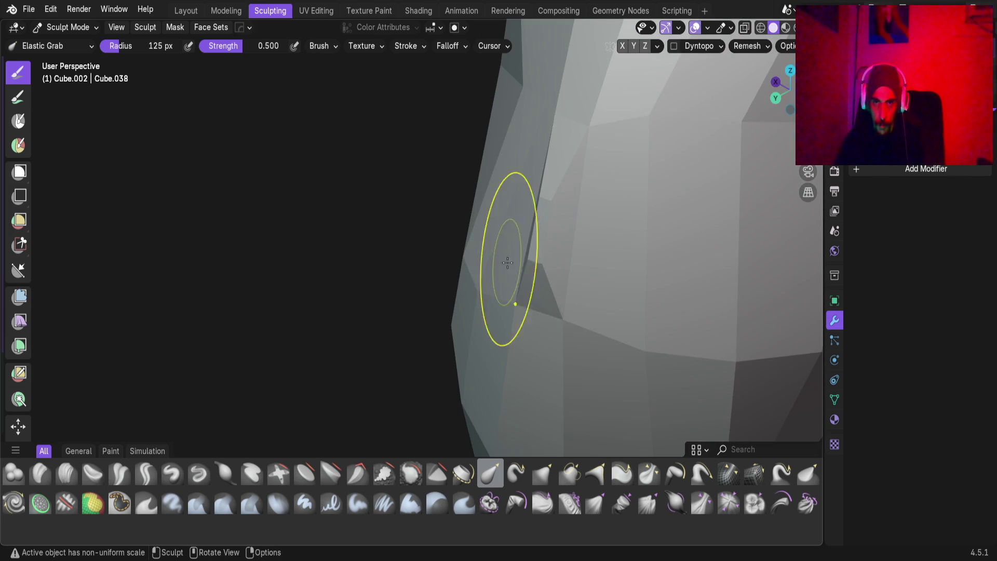
pyautogui.moveTo(542, 256)
pyautogui.mouseDown(button='middle')
pyautogui.moveTo(534, 238)
pyautogui.moveTo(545, 201)
pyautogui.mouseUp(button='middle')
pyautogui.scroll(-3, 579, 163)
pyautogui.scroll(3, 578, 162)
pyautogui.moveTo(579, 162)
pyautogui.mouseDown(button='middle')
pyautogui.moveTo(468, 319)
pyautogui.moveTo(510, 283)
pyautogui.mouseUp(button='middle')
pyautogui.scroll(3, 556, 382)
pyautogui.keyDown('shift'); pyautogui.moveTo(556, 382); pyautogui.dragTo(566, 386, button='middle'); pyautogui.keyUp('shift')
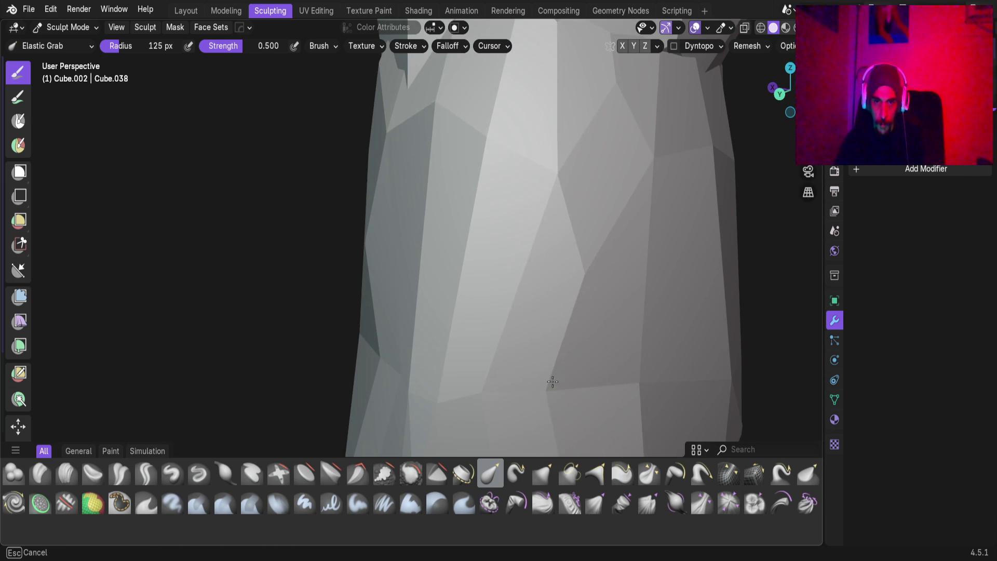
pyautogui.moveTo(466, 373)
pyautogui.mouseDown(button='middle')
pyautogui.moveTo(670, 356)
pyautogui.moveTo(590, 367)
pyautogui.mouseUp(button='middle')
pyautogui.scroll(-2, 590, 367)
pyautogui.moveTo(525, 349)
pyautogui.mouseDown(button='middle')
pyautogui.moveTo(481, 352)
pyautogui.moveTo(482, 379)
pyautogui.mouseUp(button='middle')
pyautogui.moveTo(301, 333)
pyautogui.mouseDown(button='middle')
pyautogui.moveTo(319, 356)
pyautogui.moveTo(300, 379)
pyautogui.moveTo(435, 346)
pyautogui.moveTo(452, 374)
pyautogui.moveTo(400, 378)
pyautogui.moveTo(422, 357)
pyautogui.moveTo(363, 356)
pyautogui.moveTo(401, 293)
pyautogui.moveTo(383, 278)
pyautogui.moveTo(338, 268)
pyautogui.moveTo(344, 282)
pyautogui.moveTo(396, 290)
pyautogui.moveTo(229, 318)
pyautogui.moveTo(462, 300)
pyautogui.moveTo(465, 263)
pyautogui.moveTo(332, 279)
pyautogui.moveTo(403, 283)
pyautogui.moveTo(411, 307)
pyautogui.moveTo(503, 267)
pyautogui.moveTo(249, 281)
pyautogui.moveTo(501, 282)
pyautogui.moveTo(251, 283)
pyautogui.moveTo(374, 189)
pyautogui.moveTo(296, 232)
pyautogui.moveTo(391, 242)
pyautogui.moveTo(469, 307)
pyautogui.moveTo(470, 386)
pyautogui.mouseUp(button='middle')
# Switch to leg piece Cube.008 and reshape its ankle end, pulling the notch down and right.
pyautogui.moveTo(442, 348)
pyautogui.mouseDown(button='middle')
pyautogui.moveTo(422, 311)
pyautogui.moveTo(530, 348)
pyautogui.moveTo(445, 312)
pyautogui.moveTo(503, 251)
pyautogui.moveTo(421, 317)
pyautogui.moveTo(382, 215)
pyautogui.moveTo(349, 213)
pyautogui.moveTo(400, 251)
pyautogui.moveTo(377, 243)
pyautogui.mouseUp(button='middle')
pyautogui.hotkey('alt', 'q')
pyautogui.scroll(2, 400, 306)
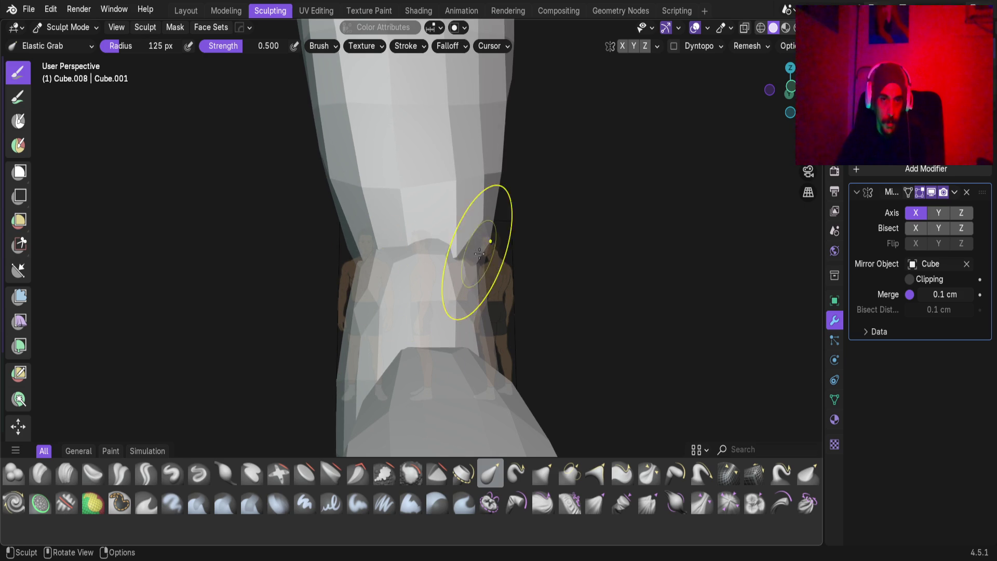
pyautogui.moveTo(390, 259)
pyautogui.mouseDown()
pyautogui.moveTo(410, 278)
pyautogui.moveTo(467, 273)
pyautogui.mouseUp()
pyautogui.moveTo(468, 273)
pyautogui.mouseDown(button='middle')
pyautogui.moveTo(423, 276)
pyautogui.moveTo(467, 280)
pyautogui.mouseUp(button='middle')
pyautogui.keyDown('shift'); pyautogui.moveTo(596, 285); pyautogui.dragTo(503, 272, button='middle'); pyautogui.keyUp('shift')
pyautogui.moveTo(503, 272)
pyautogui.mouseDown()
pyautogui.moveTo(525, 276)
pyautogui.moveTo(532, 295)
pyautogui.mouseUp()
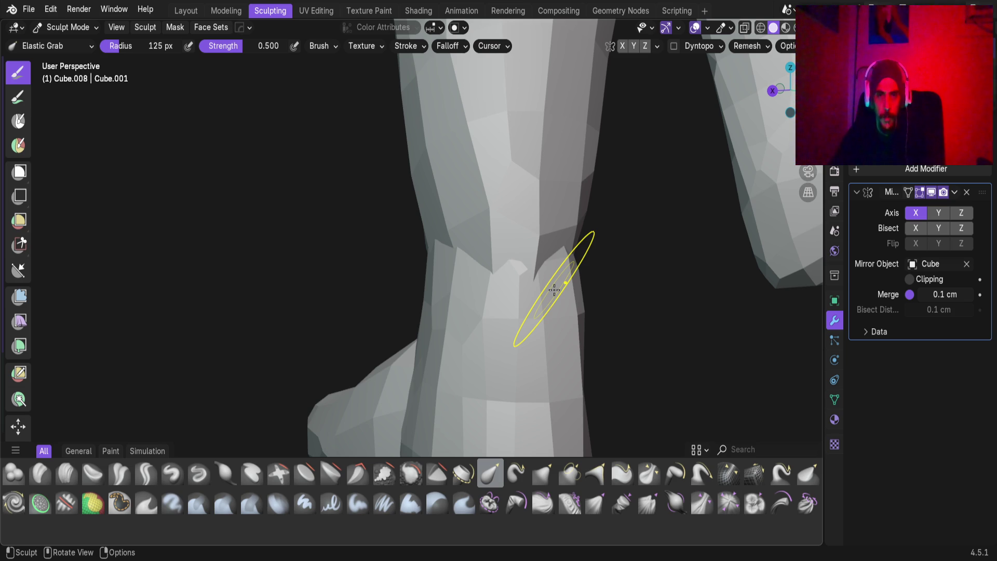
# Return to foot piece Cube.002 in the Layout workspace and bring up the Apply transform menu.
pyautogui.scroll(-3, 561, 291)
pyautogui.moveTo(514, 300)
pyautogui.mouseDown(button='middle')
pyautogui.moveTo(460, 227)
pyautogui.moveTo(619, 240)
pyautogui.moveTo(532, 243)
pyautogui.moveTo(596, 255)
pyautogui.moveTo(516, 318)
pyautogui.moveTo(465, 272)
pyautogui.moveTo(488, 244)
pyautogui.moveTo(538, 267)
pyautogui.moveTo(516, 296)
pyautogui.moveTo(500, 261)
pyautogui.moveTo(474, 296)
pyautogui.moveTo(413, 272)
pyautogui.moveTo(407, 199)
pyautogui.mouseUp(button='middle')
pyautogui.hotkey('alt', 'q')
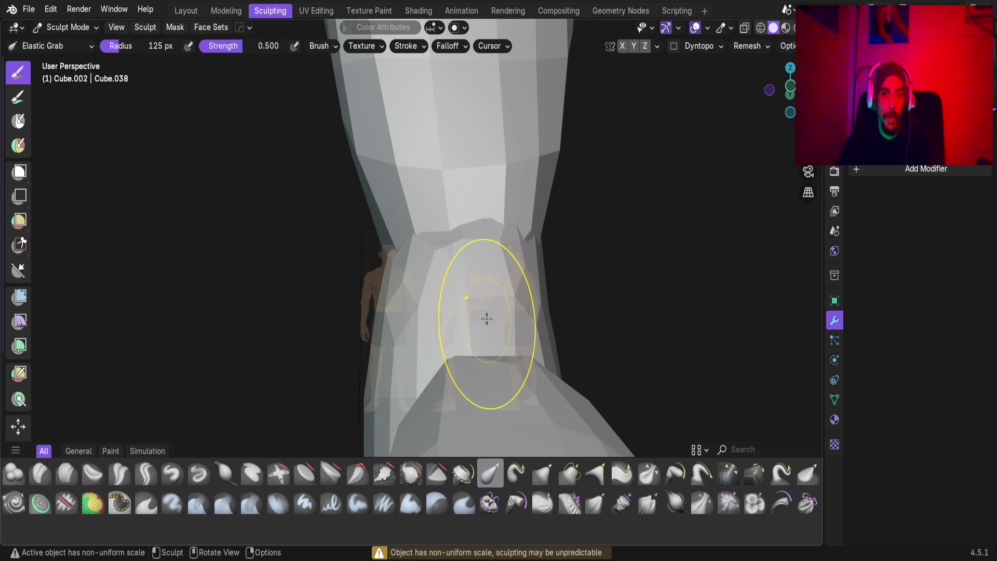
pyautogui.press('Tab')
pyautogui.moveTo(486, 319)
pyautogui.mouseDown(button='middle')
pyautogui.moveTo(479, 303)
pyautogui.moveTo(286, 190)
pyautogui.mouseUp(button='middle')
pyautogui.click(186, 10)
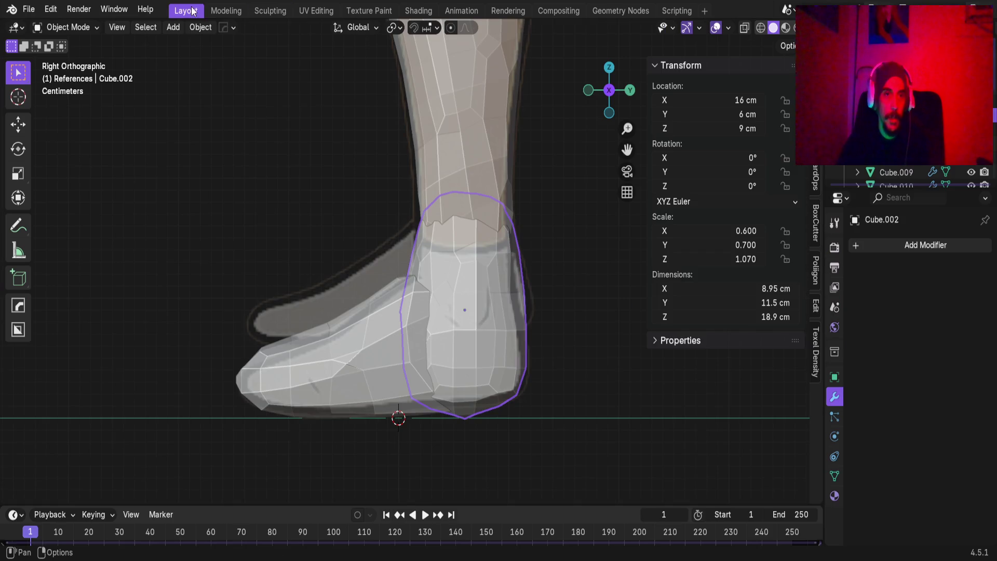
pyautogui.hotkey('ctrl', 'a')
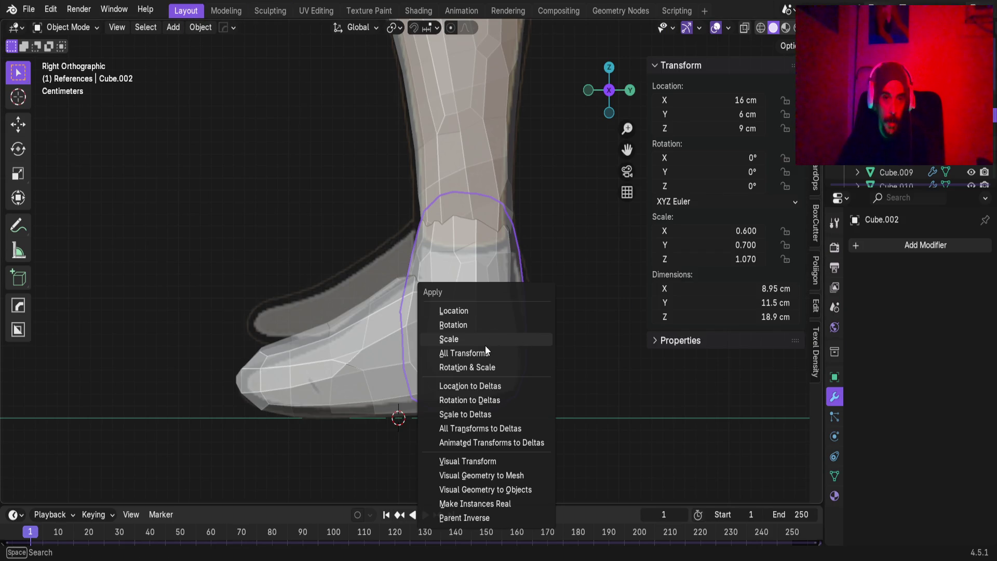
# Apply Cube.002's scale to 1.000, then Elastic Grab its ankle sideways and back in Sculpting.
pyautogui.click(485, 343)
pyautogui.moveTo(464, 343); pyautogui.dragTo(552, 326, button='middle')
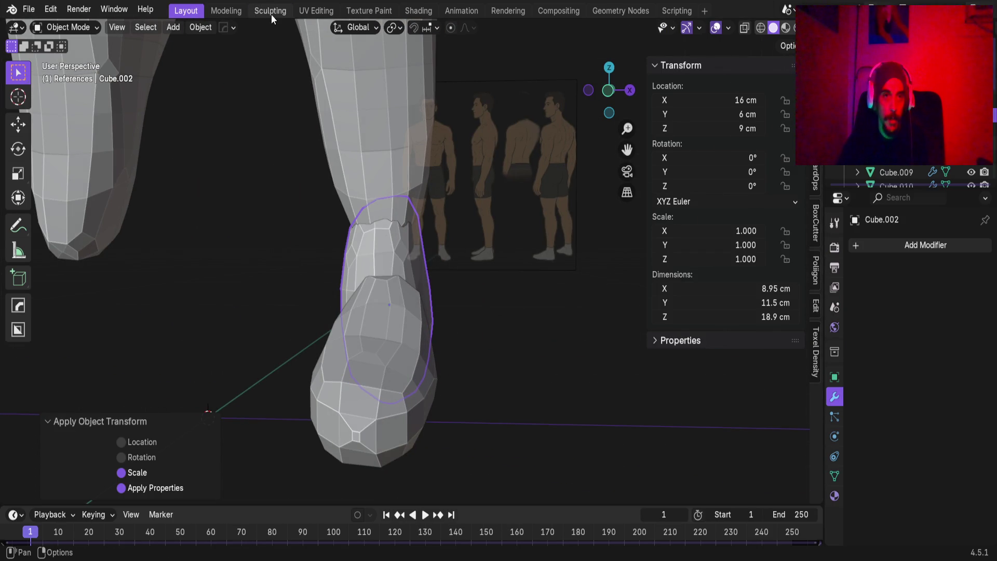
pyautogui.click(272, 11)
pyautogui.moveTo(363, 291)
pyautogui.mouseDown(button='middle')
pyautogui.moveTo(422, 284)
pyautogui.moveTo(532, 225)
pyautogui.moveTo(326, 212)
pyautogui.mouseUp(button='middle')
pyautogui.moveTo(347, 244)
pyautogui.mouseDown()
pyautogui.moveTo(411, 249)
pyautogui.moveTo(407, 296)
pyautogui.moveTo(376, 257)
pyautogui.moveTo(403, 269)
pyautogui.mouseUp()
pyautogui.scroll(1, 371, 234)
pyautogui.moveTo(403, 269)
pyautogui.mouseDown(button='middle')
pyautogui.moveTo(434, 289)
pyautogui.moveTo(530, 305)
pyautogui.moveTo(416, 329)
pyautogui.moveTo(492, 220)
pyautogui.moveTo(577, 238)
pyautogui.moveTo(391, 211)
pyautogui.moveTo(302, 210)
pyautogui.moveTo(327, 228)
pyautogui.moveTo(427, 256)
pyautogui.moveTo(127, 243)
pyautogui.moveTo(483, 311)
pyautogui.moveTo(401, 285)
pyautogui.moveTo(500, 262)
pyautogui.moveTo(474, 312)
pyautogui.moveTo(441, 279)
pyautogui.mouseUp(button='middle')
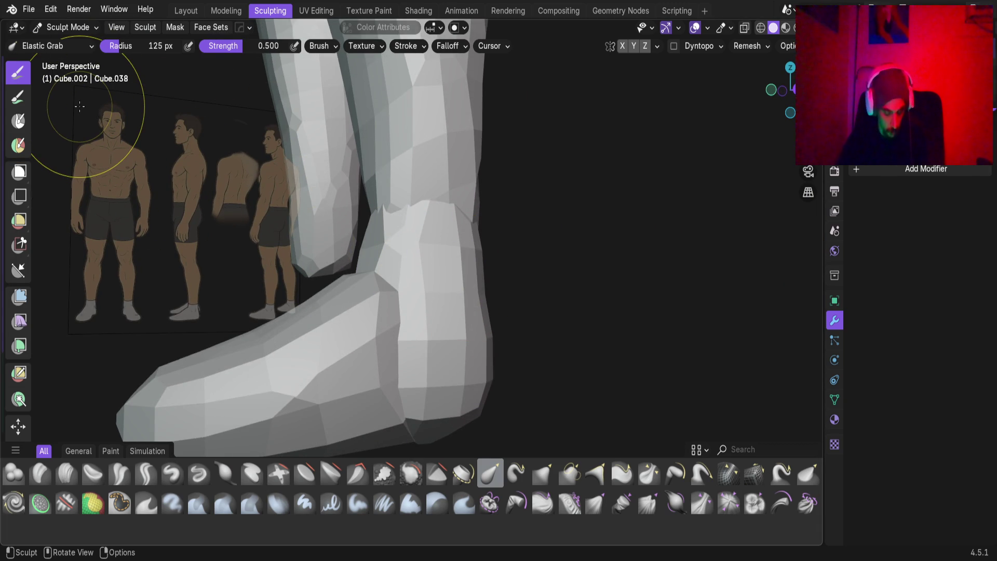
# Set the remesh voxel size to about 1.64 cm.
pyautogui.press('r')
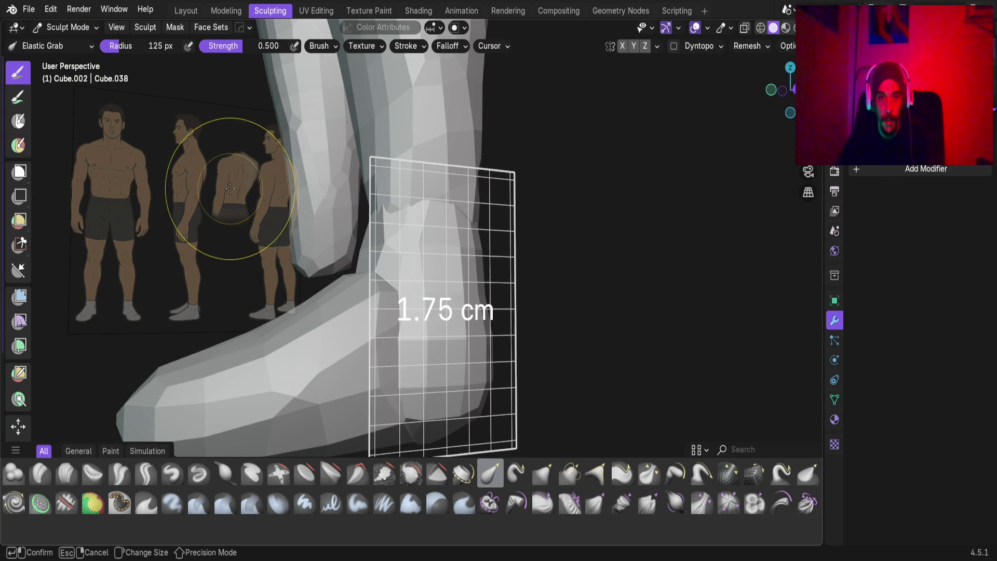
pyautogui.click(225, 193)
pyautogui.moveTo(234, 222)
pyautogui.mouseDown(button='middle')
pyautogui.moveTo(461, 254)
pyautogui.moveTo(370, 285)
pyautogui.moveTo(420, 289)
pyautogui.moveTo(389, 265)
pyautogui.moveTo(250, 244)
pyautogui.mouseUp(button='middle')
# Reshape the ankle's left edge and pull up the notch at its top.
pyautogui.moveTo(273, 238); pyautogui.dragTo(246, 227)
pyautogui.moveTo(252, 269); pyautogui.dragTo(269, 289)
pyautogui.scroll(2, 384, 256)
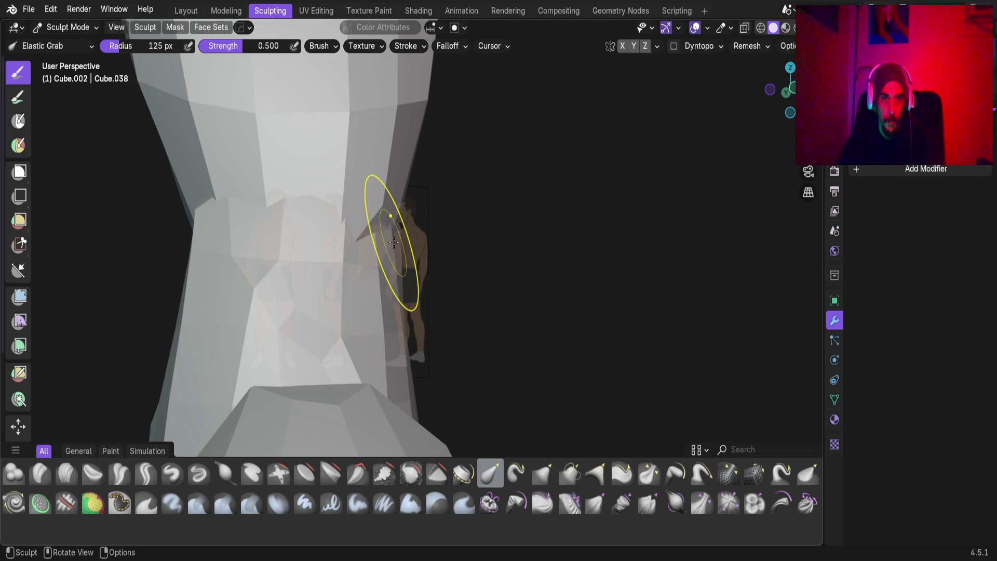
pyautogui.moveTo(394, 243); pyautogui.dragTo(392, 217)
pyautogui.moveTo(398, 222)
pyautogui.mouseDown(button='middle')
pyautogui.moveTo(467, 266)
pyautogui.moveTo(509, 317)
pyautogui.moveTo(511, 268)
pyautogui.mouseUp(button='middle')
pyautogui.moveTo(511, 268)
pyautogui.mouseDown()
pyautogui.moveTo(494, 225)
pyautogui.moveTo(534, 254)
pyautogui.moveTo(532, 274)
pyautogui.moveTo(518, 251)
pyautogui.moveTo(540, 266)
pyautogui.moveTo(539, 247)
pyautogui.mouseUp()
pyautogui.moveTo(542, 246)
pyautogui.mouseDown(button='middle')
pyautogui.moveTo(445, 280)
pyautogui.moveTo(452, 263)
pyautogui.moveTo(370, 263)
pyautogui.moveTo(271, 226)
pyautogui.moveTo(282, 223)
pyautogui.mouseUp(button='middle')
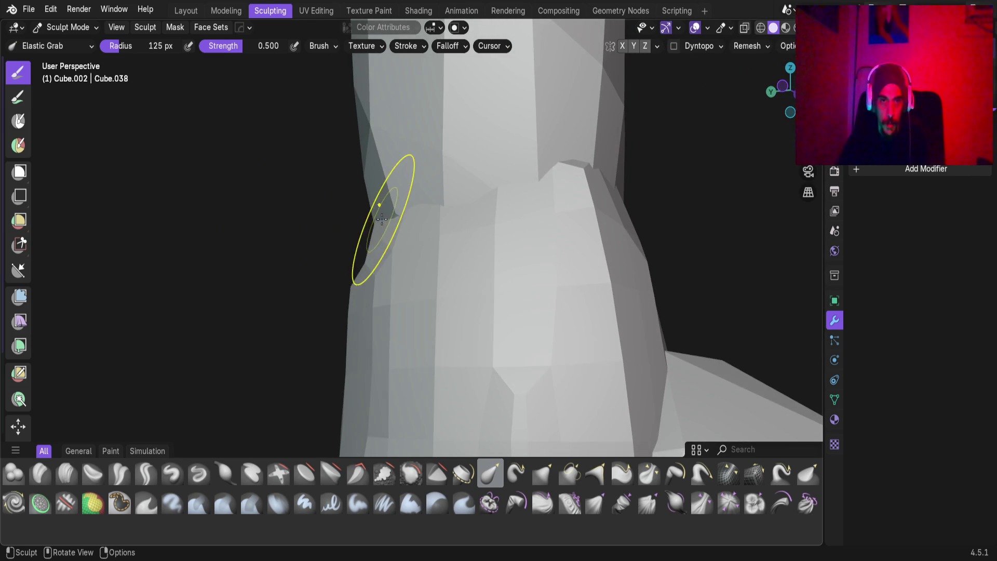
pyautogui.keyDown('ctrl'); pyautogui.moveTo(375, 222); pyautogui.dragTo(440, 222, button='middle'); pyautogui.keyUp('ctrl')
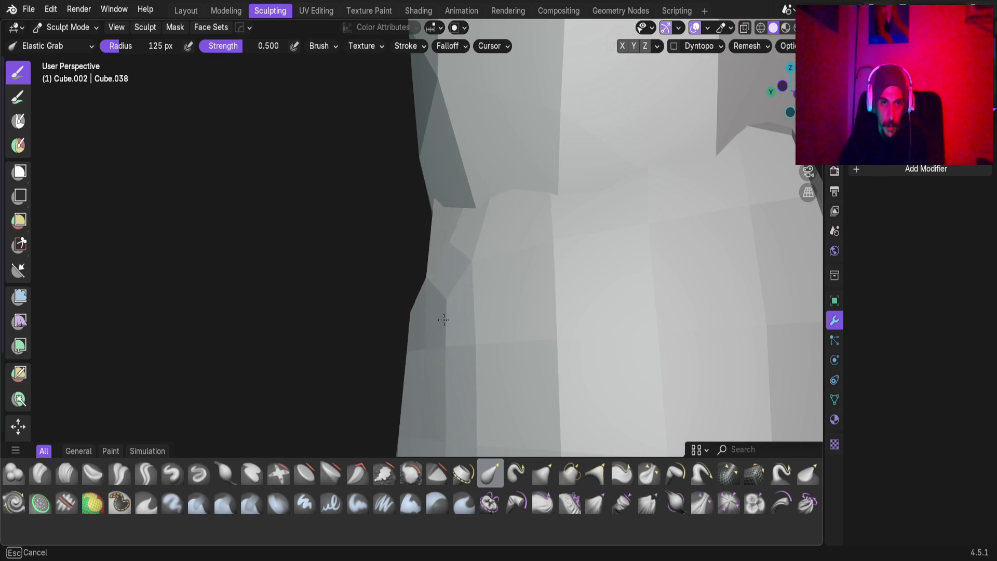
pyautogui.keyDown('ctrl'); pyautogui.moveTo(445, 323); pyautogui.dragTo(353, 288, button='middle'); pyautogui.keyUp('ctrl')
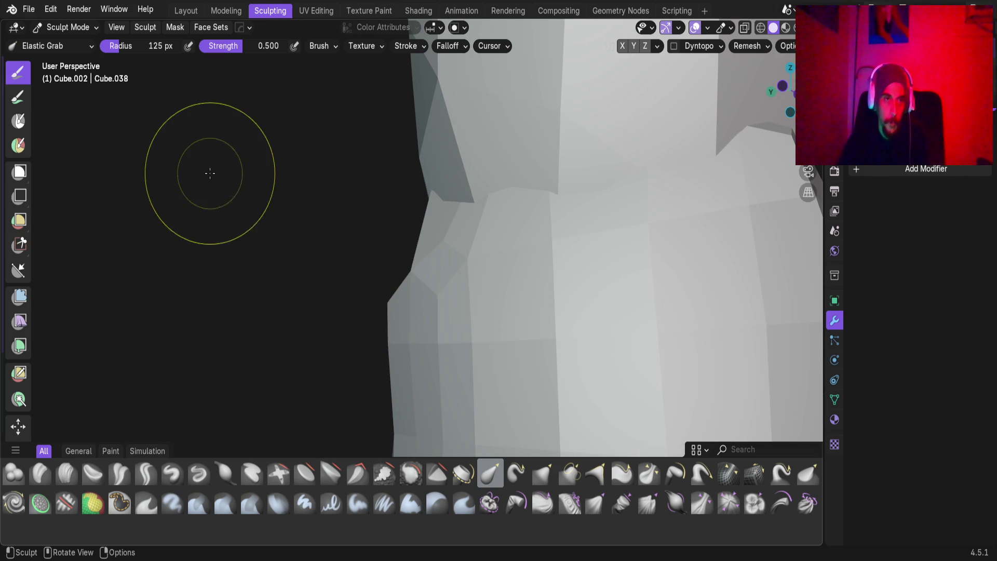
# Shrink the Elastic Grab brush radius to 98 px and zoom out to both lower legs.
pyautogui.press('f')
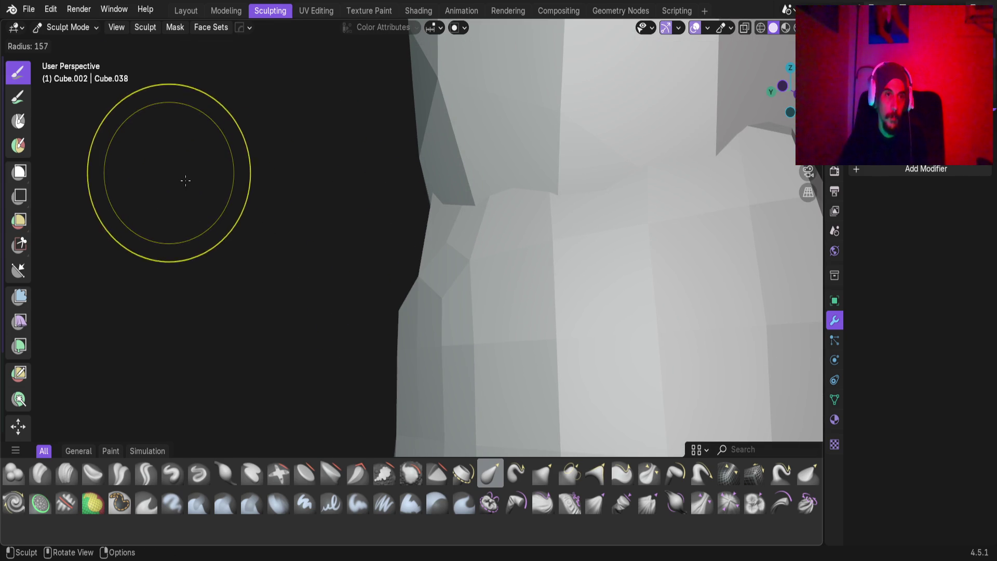
pyautogui.click(231, 213)
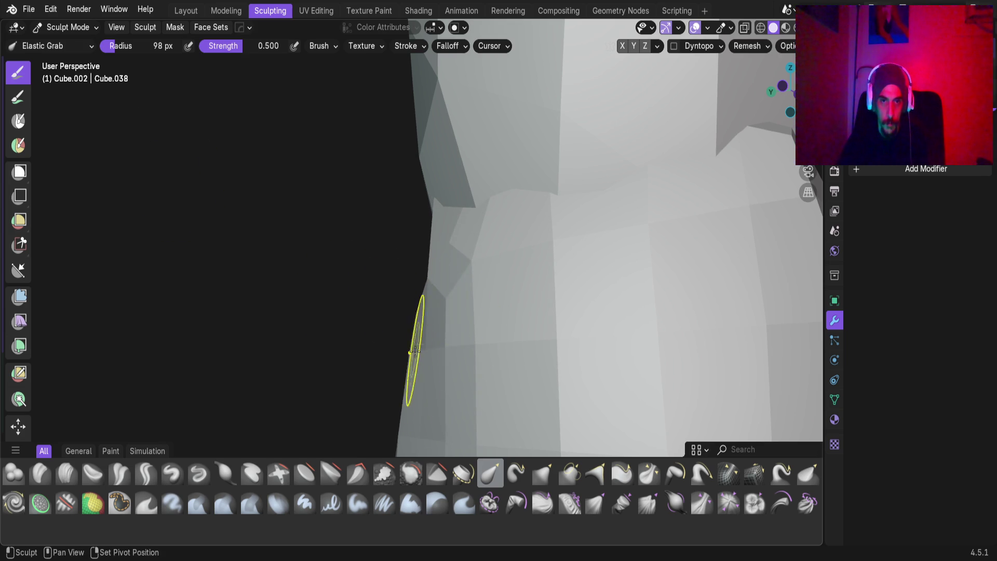
pyautogui.scroll(-6, 413, 339)
pyautogui.scroll(4, 453, 330)
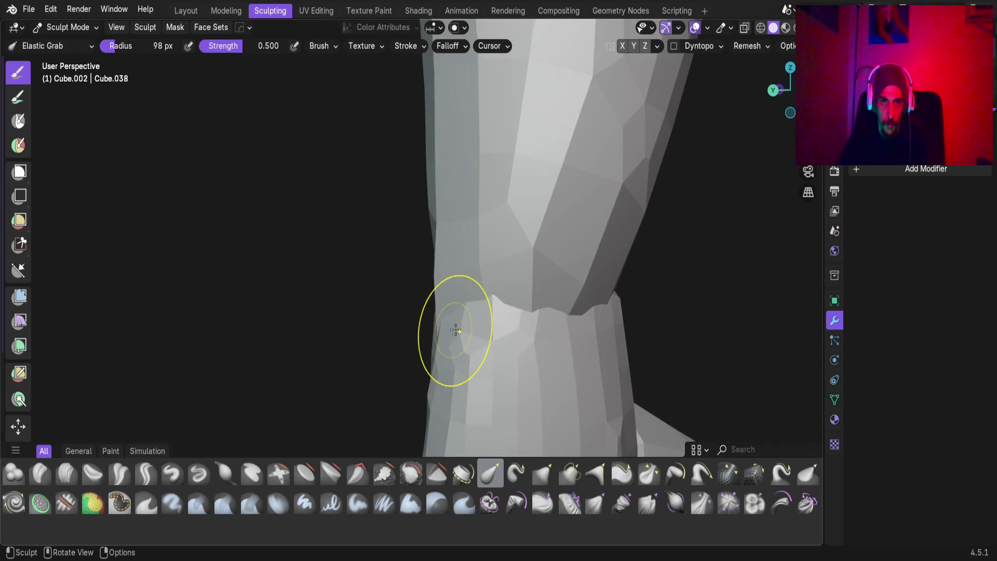
pyautogui.scroll(-4, 453, 330)
pyautogui.moveTo(552, 329)
pyautogui.mouseDown(button='middle')
pyautogui.moveTo(507, 356)
pyautogui.moveTo(474, 348)
pyautogui.moveTo(474, 383)
pyautogui.moveTo(457, 373)
pyautogui.moveTo(481, 329)
pyautogui.moveTo(471, 310)
pyautogui.mouseUp(button='middle')
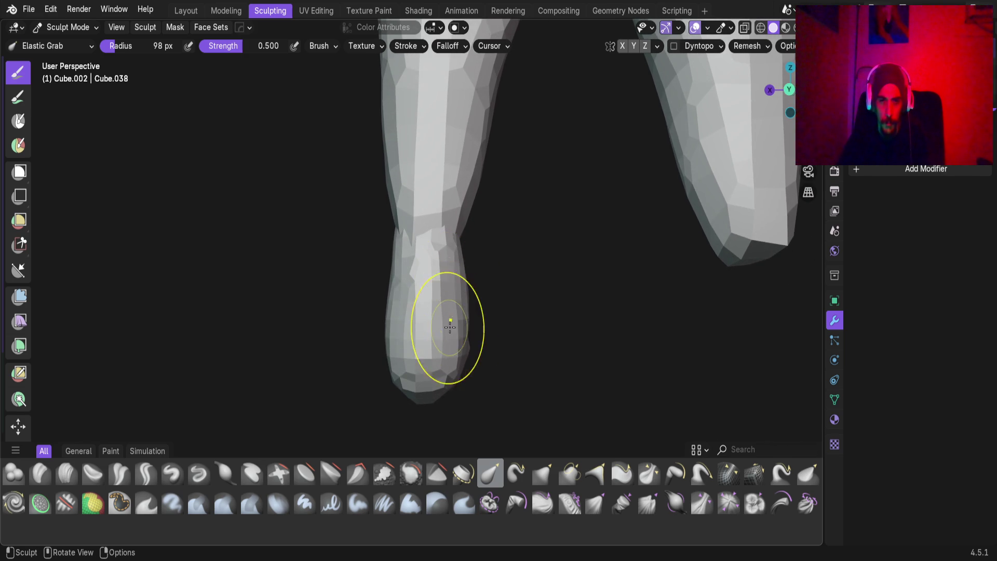
# Pull the bulge on the ankle's right side inward and smooth its facets.
pyautogui.scroll(5, 451, 325)
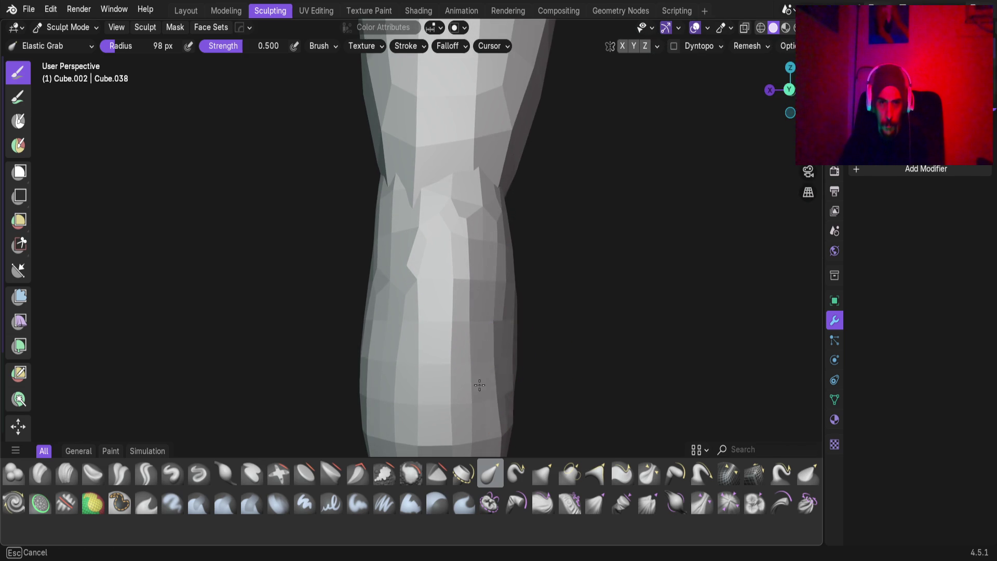
pyautogui.moveTo(503, 349); pyautogui.dragTo(492, 334)
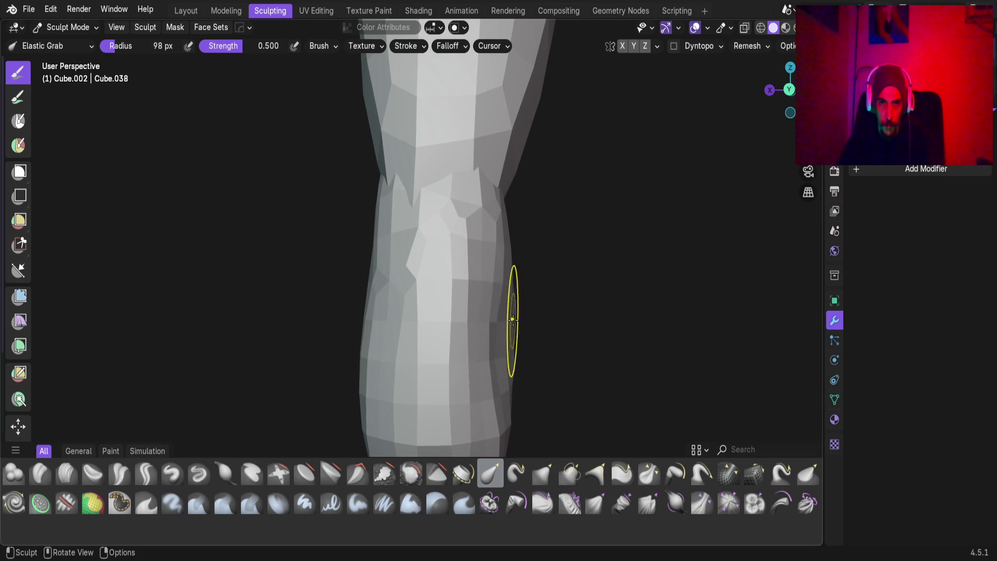
pyautogui.moveTo(508, 300); pyautogui.dragTo(500, 305)
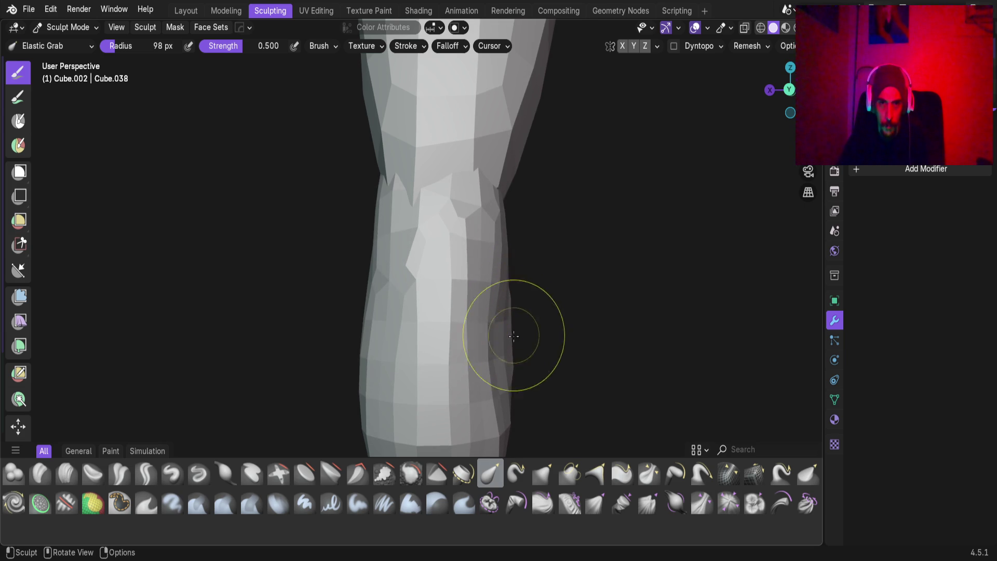
pyautogui.moveTo(500, 403); pyautogui.dragTo(500, 388)
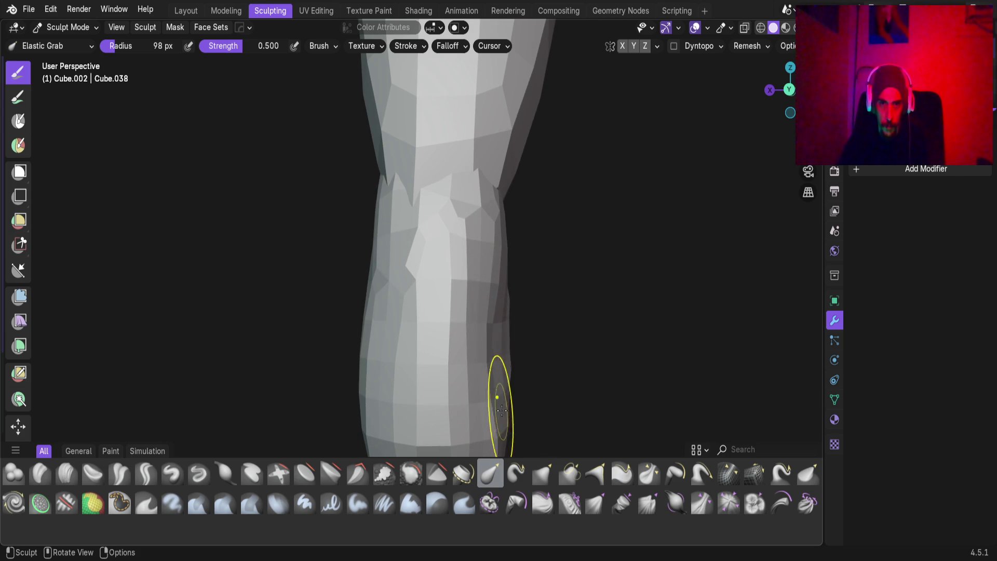
pyautogui.moveTo(512, 293)
pyautogui.mouseDown()
pyautogui.moveTo(472, 267)
pyautogui.moveTo(491, 248)
pyautogui.moveTo(486, 259)
pyautogui.mouseUp()
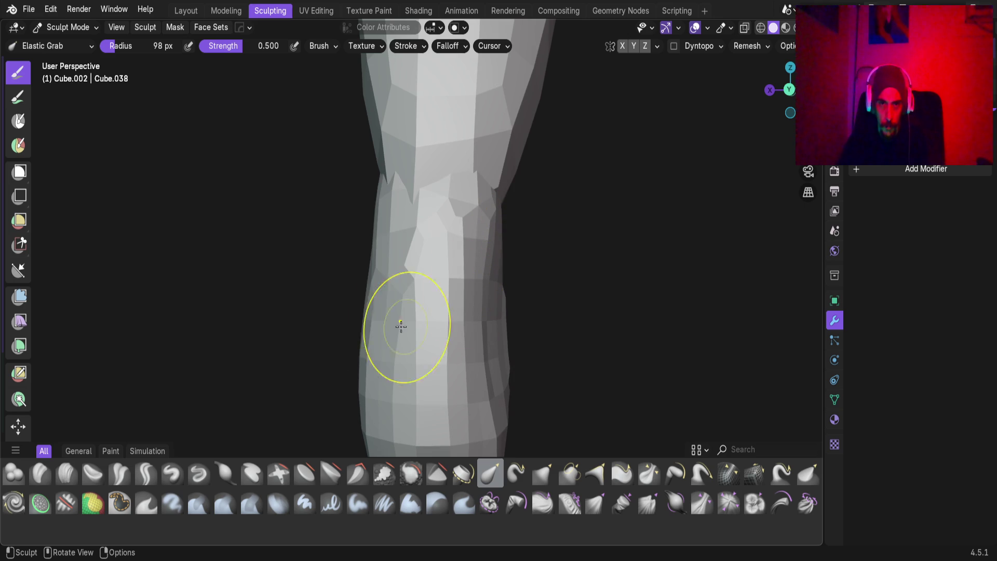
# Tidy the foot's lower-left silhouette and compare the ankle against the reference images.
pyautogui.moveTo(365, 368)
pyautogui.mouseDown()
pyautogui.moveTo(357, 387)
pyautogui.moveTo(382, 383)
pyautogui.moveTo(385, 233)
pyautogui.mouseUp()
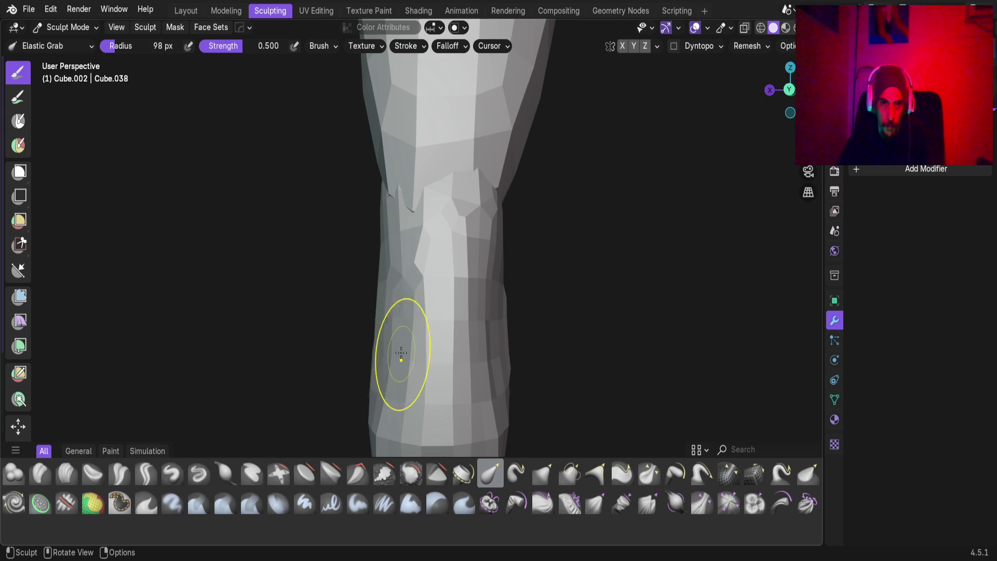
pyautogui.moveTo(399, 359); pyautogui.dragTo(431, 316, button='middle')
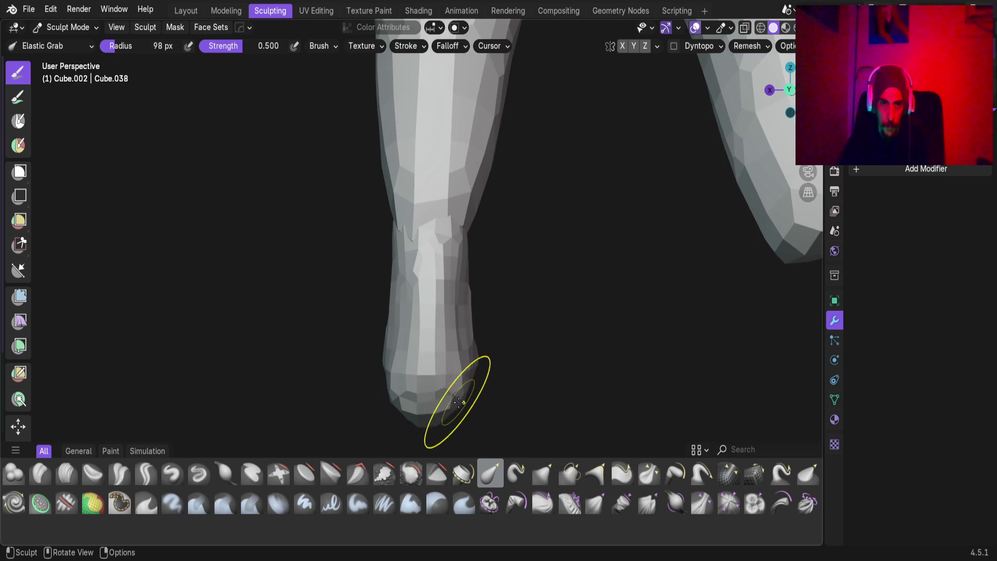
pyautogui.moveTo(403, 396); pyautogui.dragTo(387, 392)
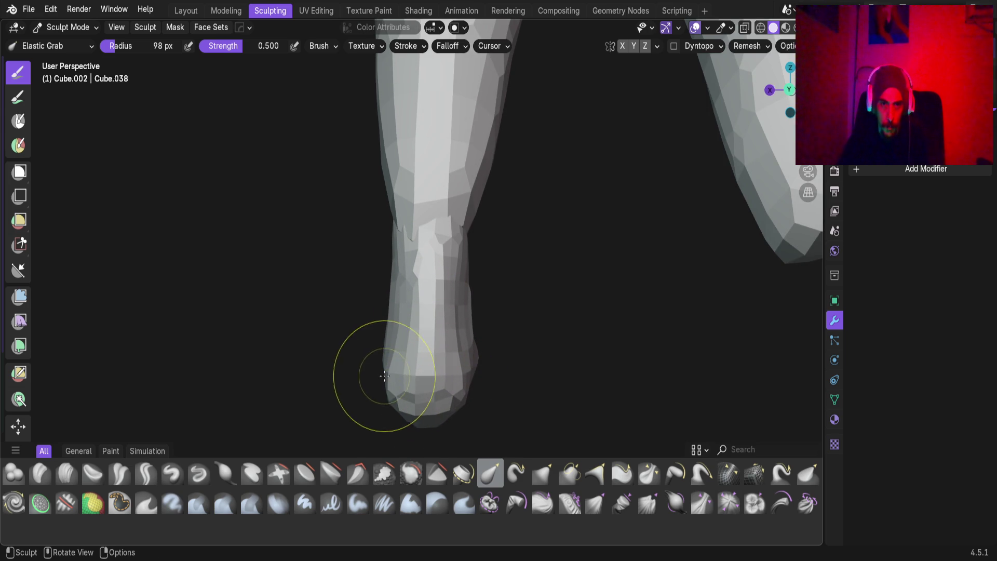
pyautogui.scroll(5, 395, 217)
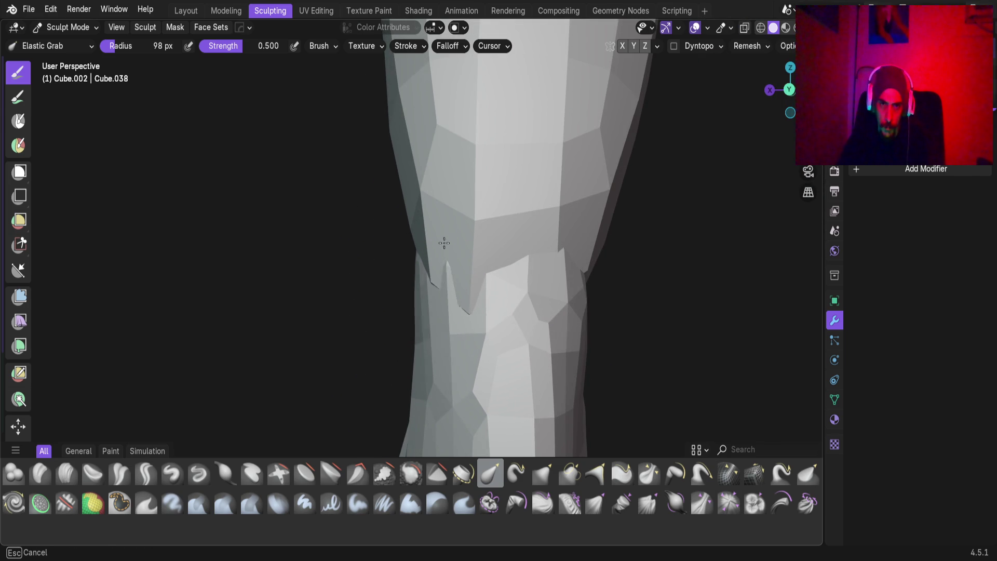
pyautogui.moveTo(493, 305)
pyautogui.mouseDown(button='middle')
pyautogui.moveTo(474, 311)
pyautogui.moveTo(478, 275)
pyautogui.moveTo(414, 303)
pyautogui.moveTo(422, 296)
pyautogui.moveTo(325, 283)
pyautogui.moveTo(466, 293)
pyautogui.moveTo(438, 295)
pyautogui.mouseUp(button='middle')
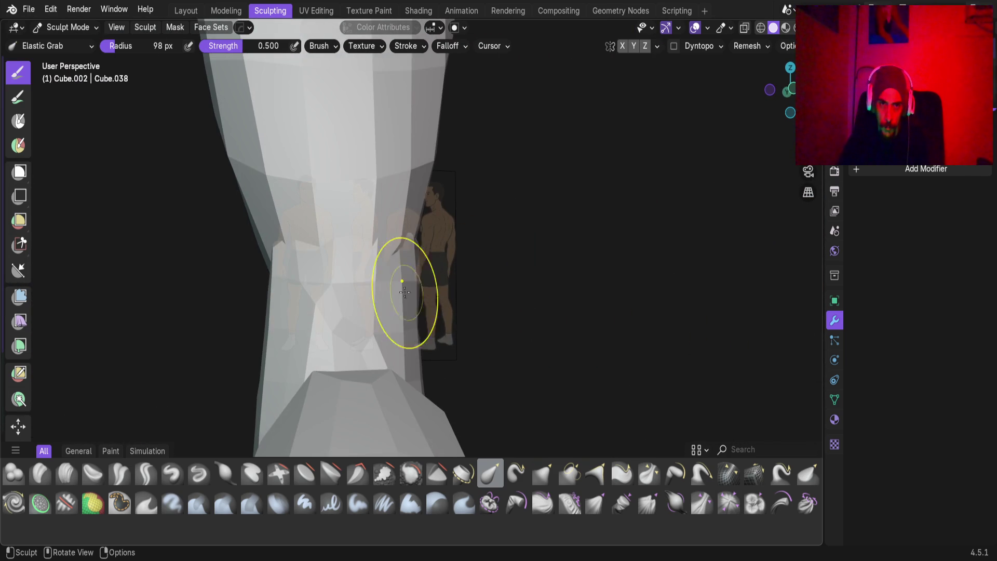
pyautogui.moveTo(364, 288); pyautogui.dragTo(388, 296, button='middle')
pyautogui.scroll(5, 388, 296)
pyautogui.moveTo(454, 303)
pyautogui.mouseDown(button='middle')
pyautogui.moveTo(426, 301)
pyautogui.moveTo(453, 338)
pyautogui.moveTo(436, 325)
pyautogui.moveTo(462, 329)
pyautogui.moveTo(463, 318)
pyautogui.moveTo(437, 272)
pyautogui.moveTo(517, 299)
pyautogui.moveTo(379, 318)
pyautogui.moveTo(583, 296)
pyautogui.moveTo(561, 280)
pyautogui.moveTo(546, 312)
pyautogui.moveTo(575, 278)
pyautogui.moveTo(528, 315)
pyautogui.moveTo(455, 260)
pyautogui.moveTo(499, 251)
pyautogui.moveTo(460, 267)
pyautogui.mouseUp(button='middle')
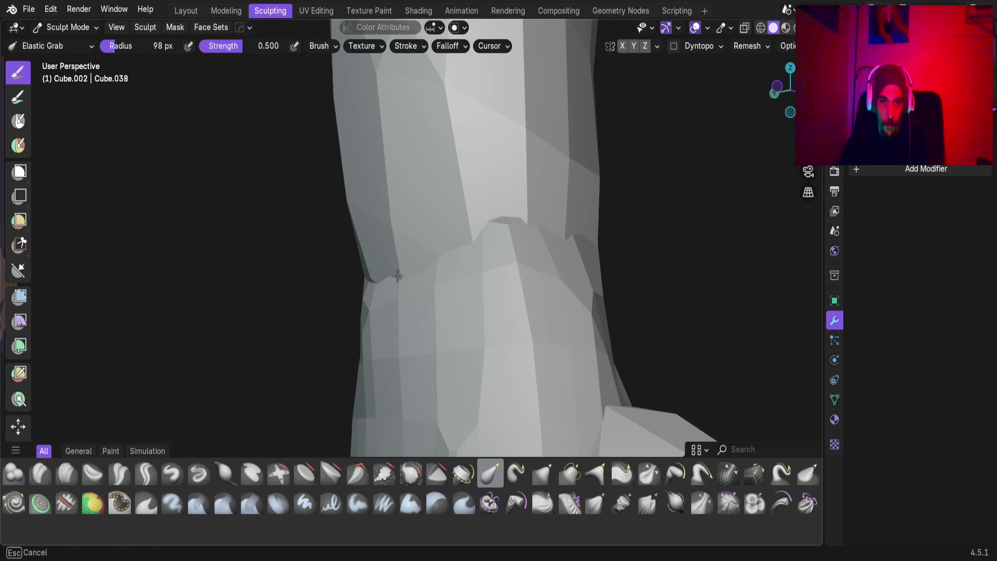
pyautogui.moveTo(412, 248)
pyautogui.mouseDown(button='middle')
pyautogui.moveTo(398, 298)
pyautogui.moveTo(423, 318)
pyautogui.moveTo(504, 273)
pyautogui.moveTo(432, 279)
pyautogui.moveTo(441, 270)
pyautogui.moveTo(379, 245)
pyautogui.moveTo(269, 268)
pyautogui.moveTo(430, 259)
pyautogui.moveTo(474, 350)
pyautogui.moveTo(422, 318)
pyautogui.moveTo(407, 273)
pyautogui.moveTo(400, 294)
pyautogui.moveTo(351, 298)
pyautogui.mouseUp(button='middle')
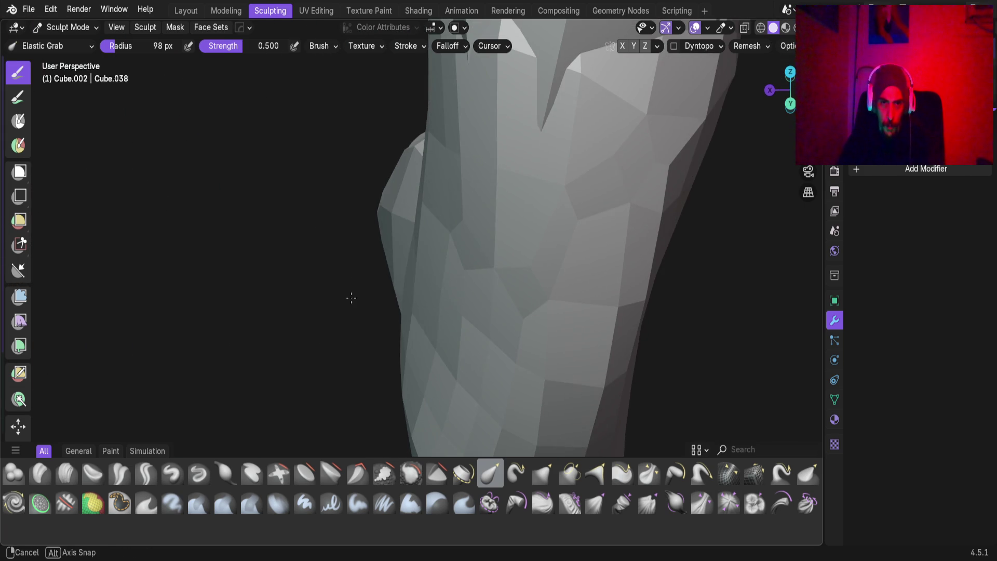
pyautogui.moveTo(418, 291)
pyautogui.mouseDown(button='middle')
pyautogui.moveTo(409, 231)
pyautogui.moveTo(428, 245)
pyautogui.mouseUp(button='middle')
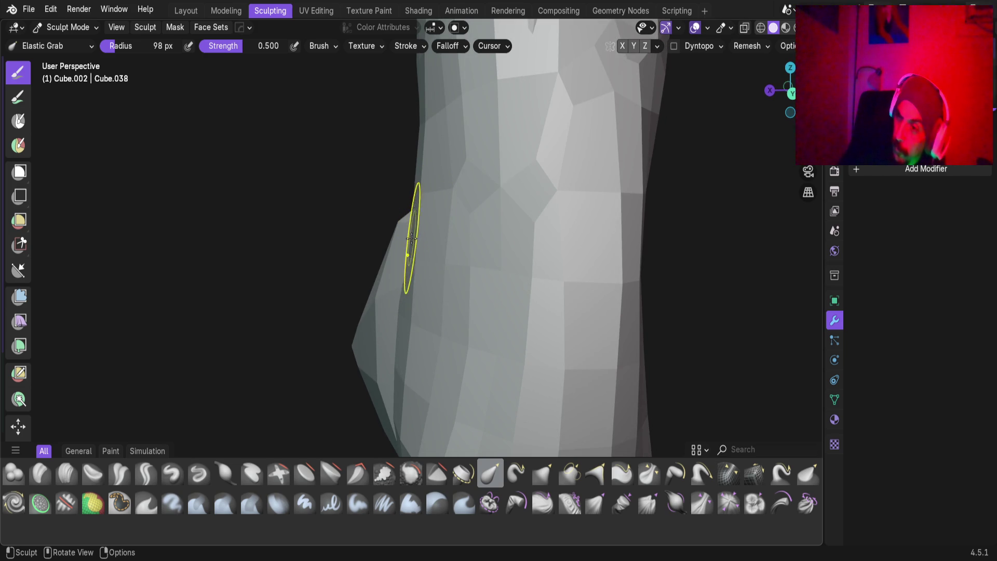
pyautogui.scroll(-3, 418, 306)
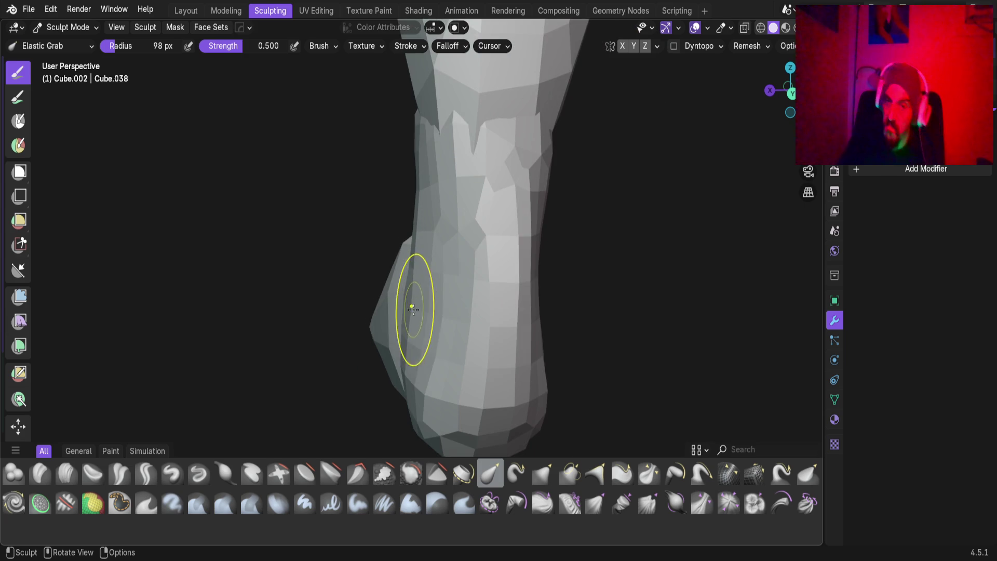
pyautogui.moveTo(412, 323); pyautogui.dragTo(418, 311, button='middle')
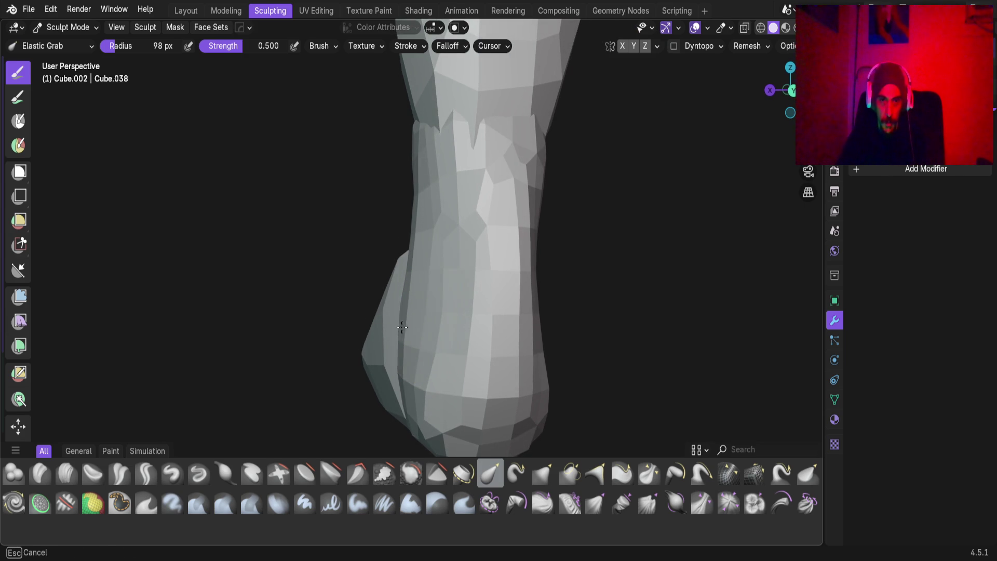
pyautogui.moveTo(401, 331)
pyautogui.keyDown('ctrl'); pyautogui.mouseDown(button='middle')
pyautogui.moveTo(426, 360)
pyautogui.moveTo(352, 287)
pyautogui.mouseUp(button='middle'); pyautogui.keyUp('ctrl')
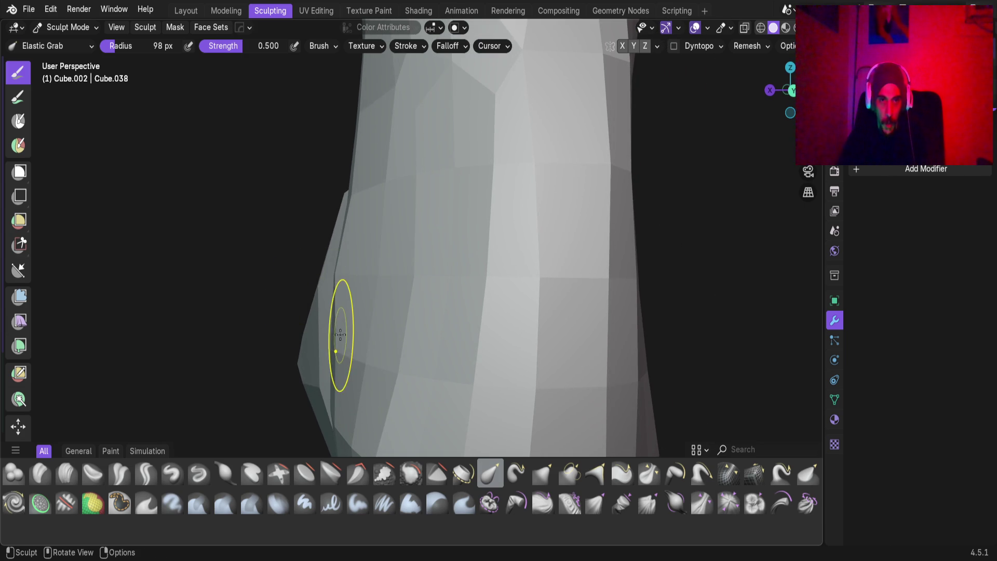
pyautogui.moveTo(331, 334)
pyautogui.mouseDown(button='middle')
pyautogui.moveTo(445, 336)
pyautogui.moveTo(298, 291)
pyautogui.moveTo(412, 332)
pyautogui.moveTo(190, 289)
pyautogui.mouseUp(button='middle')
pyautogui.moveTo(392, 306)
pyautogui.mouseDown(button='middle')
pyautogui.moveTo(363, 296)
pyautogui.moveTo(421, 296)
pyautogui.moveTo(528, 271)
pyautogui.moveTo(507, 310)
pyautogui.moveTo(373, 260)
pyautogui.moveTo(173, 255)
pyautogui.mouseUp(button='middle')
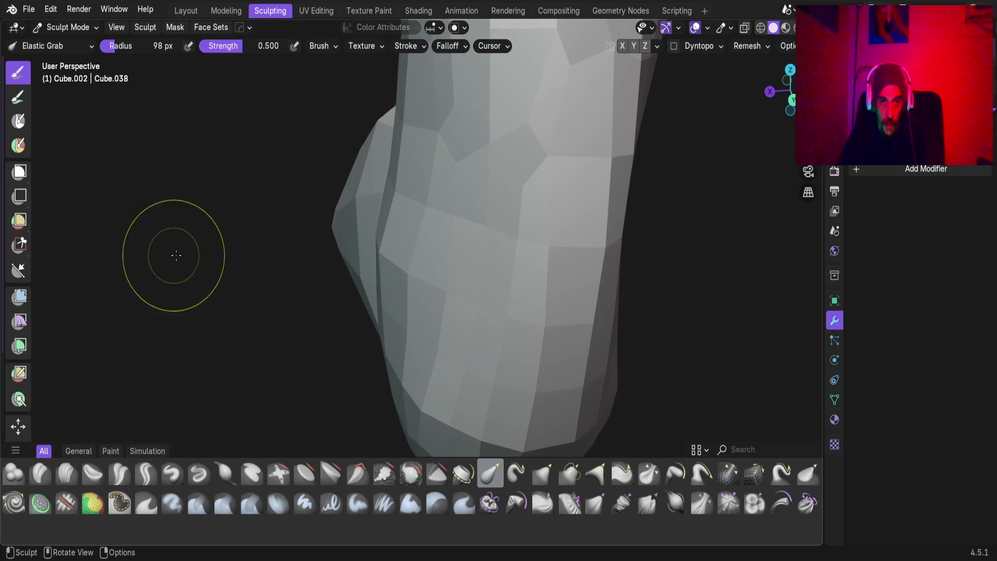
pyautogui.moveTo(410, 309)
pyautogui.mouseDown(button='middle')
pyautogui.moveTo(438, 296)
pyautogui.moveTo(369, 309)
pyautogui.moveTo(532, 357)
pyautogui.moveTo(404, 274)
pyautogui.mouseUp(button='middle')
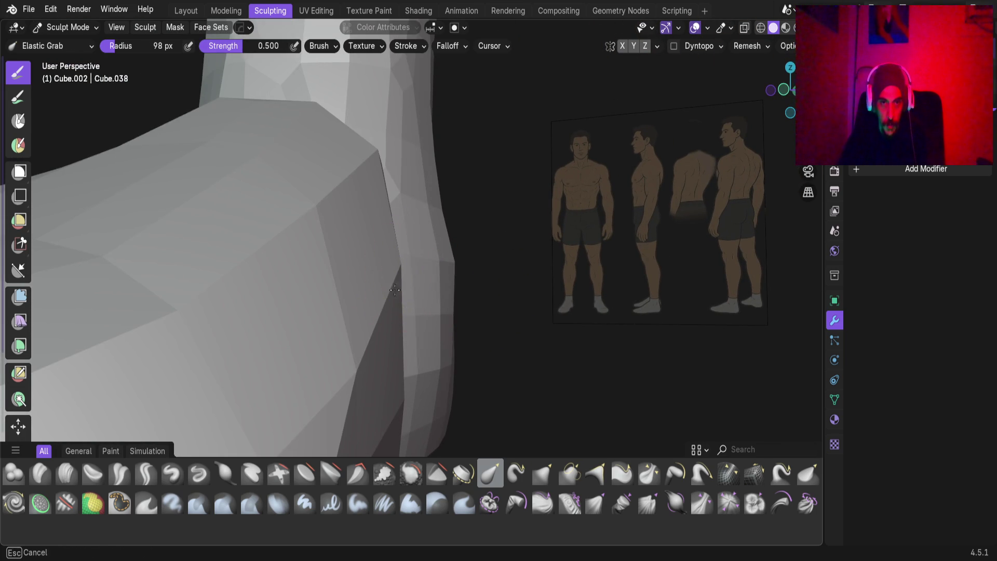
pyautogui.moveTo(451, 358)
pyautogui.mouseDown(button='middle')
pyautogui.moveTo(383, 367)
pyautogui.moveTo(389, 379)
pyautogui.moveTo(397, 338)
pyautogui.moveTo(383, 332)
pyautogui.moveTo(478, 329)
pyautogui.moveTo(369, 373)
pyautogui.moveTo(229, 401)
pyautogui.moveTo(225, 391)
pyautogui.mouseUp(button='middle')
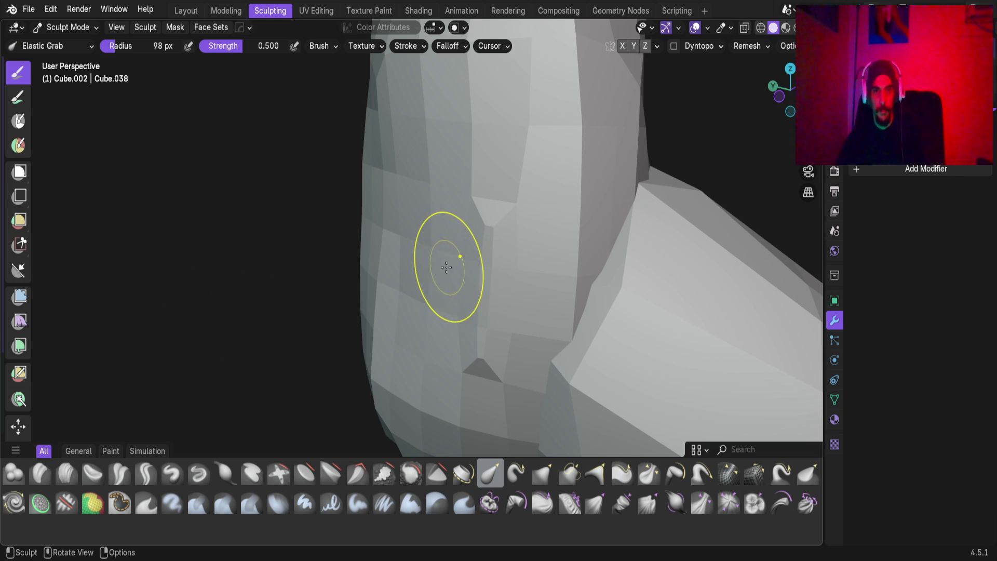
pyautogui.moveTo(466, 264)
pyautogui.mouseDown(button='middle')
pyautogui.moveTo(493, 254)
pyautogui.moveTo(402, 251)
pyautogui.moveTo(494, 260)
pyautogui.moveTo(452, 251)
pyautogui.mouseUp(button='middle')
pyautogui.moveTo(377, 239)
pyautogui.mouseDown(button='middle')
pyautogui.moveTo(333, 238)
pyautogui.moveTo(498, 239)
pyautogui.moveTo(399, 259)
pyautogui.mouseUp(button='middle')
pyautogui.moveTo(328, 270)
pyautogui.mouseDown(button='middle')
pyautogui.moveTo(434, 251)
pyautogui.moveTo(358, 295)
pyautogui.mouseUp(button='middle')
pyautogui.moveTo(408, 234)
pyautogui.mouseDown(button='middle')
pyautogui.moveTo(445, 142)
pyautogui.moveTo(370, 310)
pyautogui.mouseUp(button='middle')
pyautogui.moveTo(345, 343)
pyautogui.mouseDown(button='middle')
pyautogui.moveTo(353, 339)
pyautogui.moveTo(309, 329)
pyautogui.moveTo(421, 357)
pyautogui.mouseUp(button='middle')
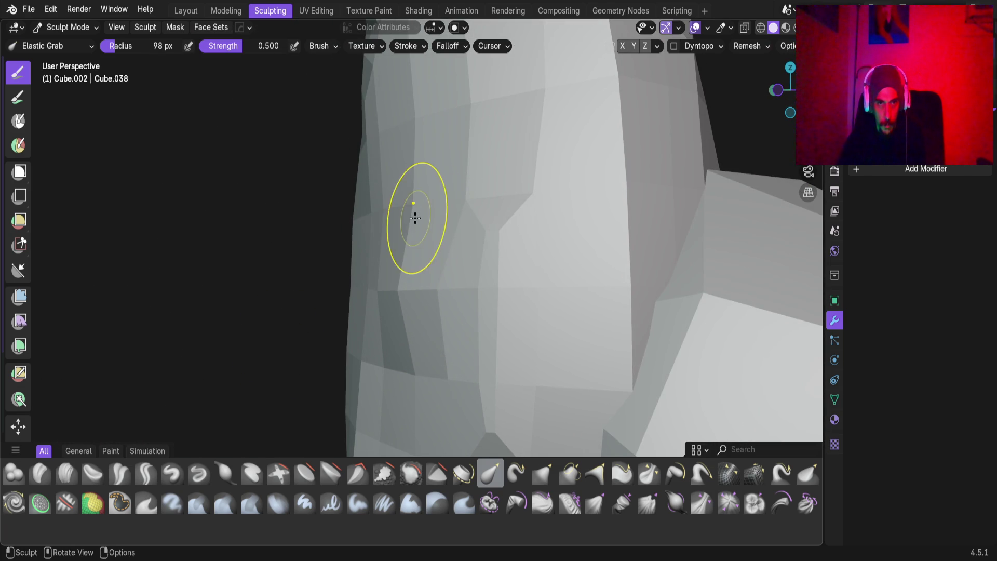
pyautogui.moveTo(387, 211)
pyautogui.mouseDown(button='middle')
pyautogui.moveTo(460, 322)
pyautogui.moveTo(552, 334)
pyautogui.moveTo(451, 356)
pyautogui.moveTo(472, 281)
pyautogui.moveTo(369, 319)
pyautogui.moveTo(332, 317)
pyautogui.moveTo(397, 339)
pyautogui.moveTo(429, 283)
pyautogui.moveTo(438, 296)
pyautogui.moveTo(383, 311)
pyautogui.moveTo(412, 289)
pyautogui.moveTo(397, 345)
pyautogui.moveTo(484, 260)
pyautogui.moveTo(434, 266)
pyautogui.mouseUp(button='middle')
pyautogui.hotkey('alt', 'q')
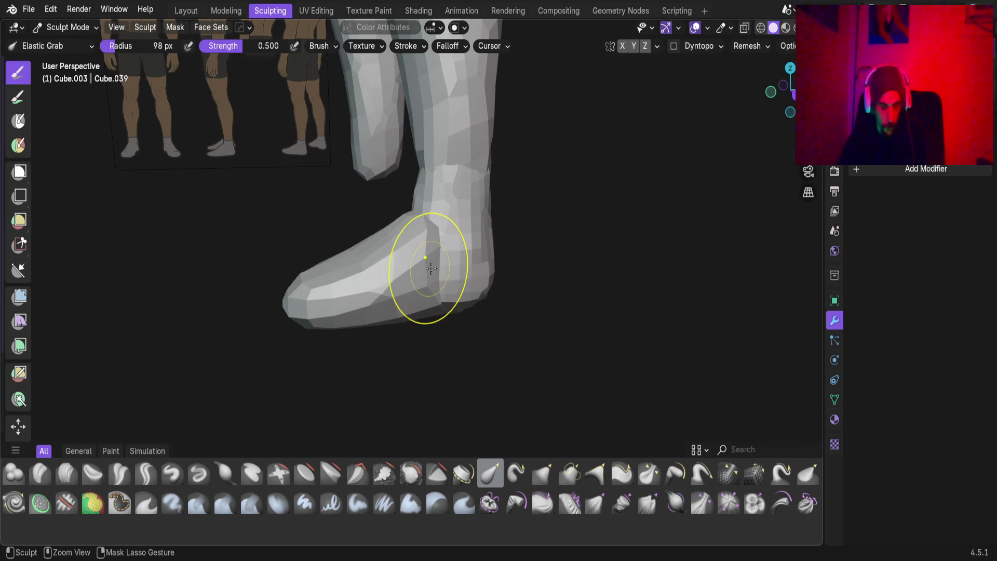
# Remesh the foot at a coarser 2.52 cm voxel size.
pyautogui.press('r')
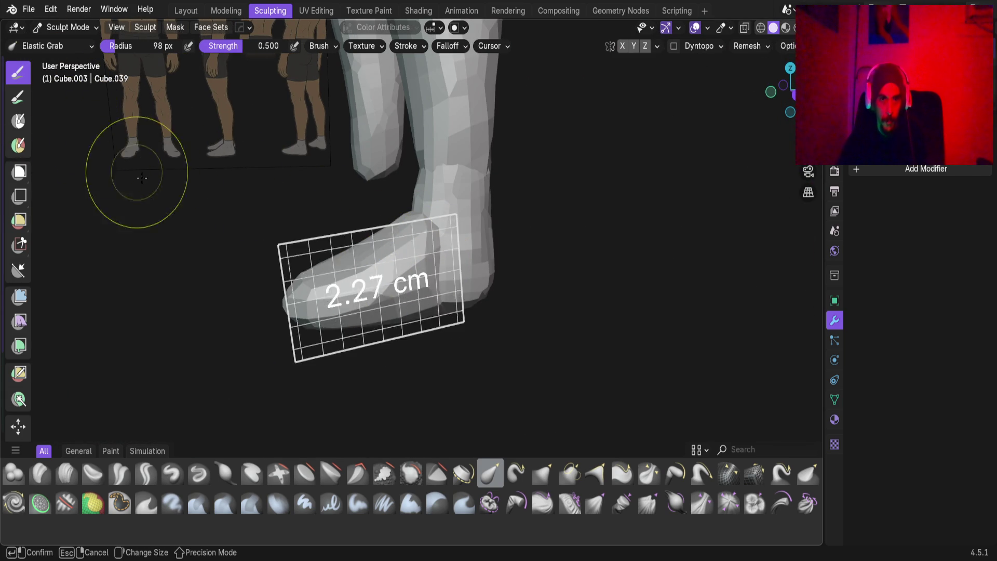
pyautogui.moveTo(136, 218)
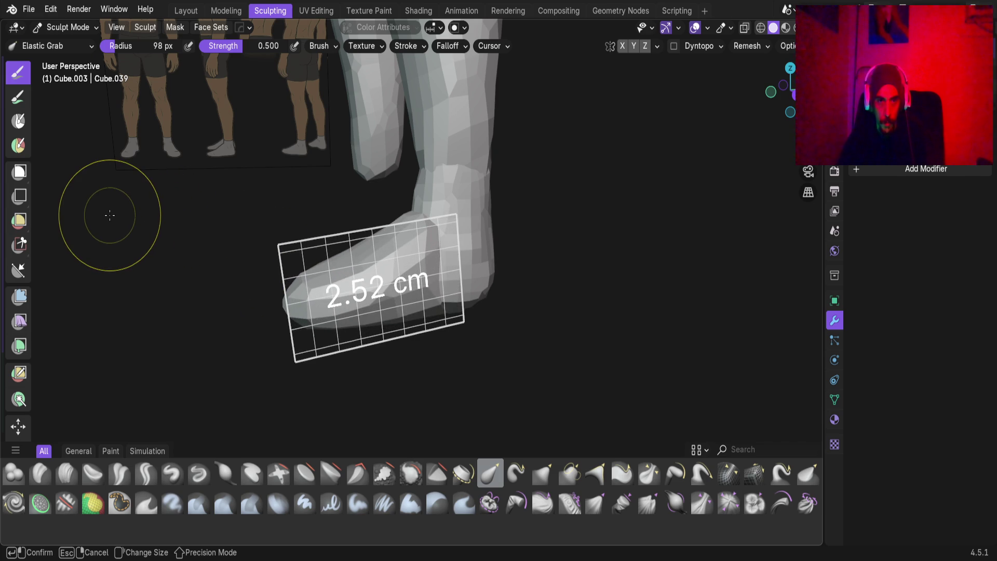
pyautogui.click(109, 215)
pyautogui.scroll(3, 314, 311)
pyautogui.moveTo(318, 330)
pyautogui.mouseDown(button='middle')
pyautogui.moveTo(345, 318)
pyautogui.moveTo(377, 360)
pyautogui.moveTo(376, 299)
pyautogui.mouseUp(button='middle')
pyautogui.moveTo(470, 312)
pyautogui.mouseDown(button='middle')
pyautogui.moveTo(407, 242)
pyautogui.moveTo(483, 269)
pyautogui.moveTo(465, 407)
pyautogui.moveTo(503, 348)
pyautogui.moveTo(294, 335)
pyautogui.moveTo(329, 289)
pyautogui.moveTo(296, 312)
pyautogui.mouseUp(button='middle')
# In right-side view, pull the toe toward the side reference outline.
pyautogui.press('KP_3')
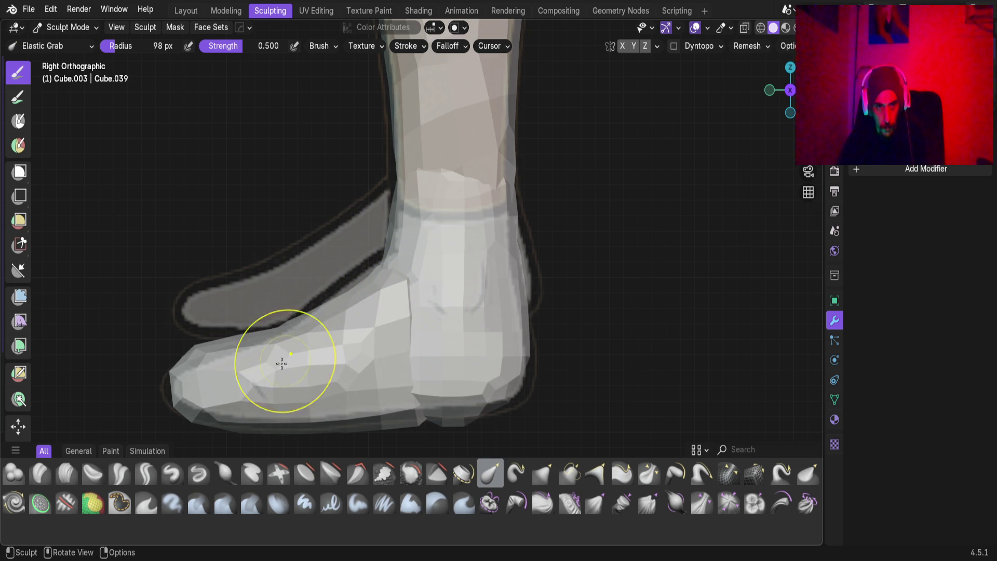
pyautogui.keyDown('shift'); pyautogui.moveTo(331, 398); pyautogui.dragTo(344, 357, button='middle'); pyautogui.keyUp('shift')
pyautogui.moveTo(196, 318); pyautogui.dragTo(188, 344)
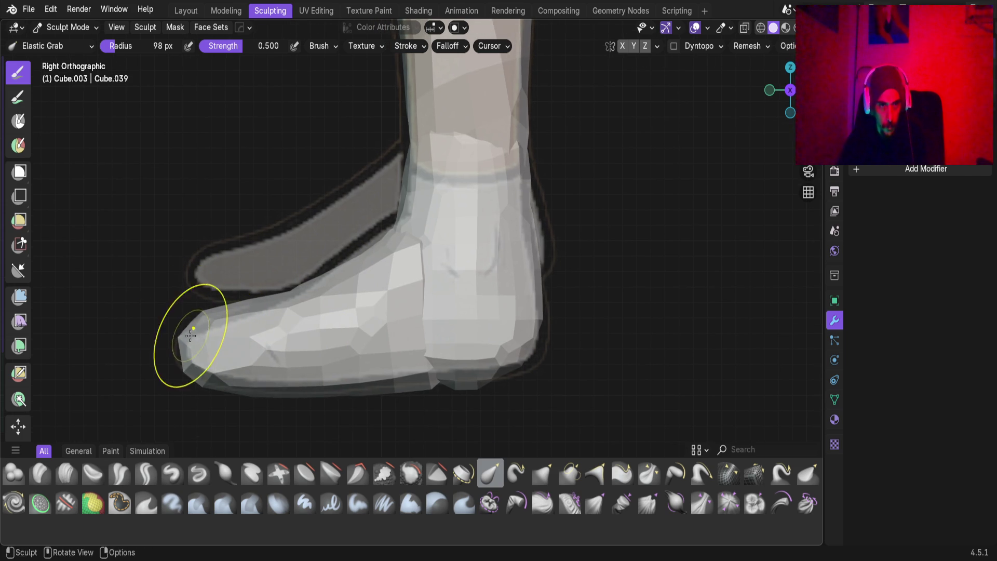
pyautogui.moveTo(210, 323)
pyautogui.mouseDown(button='middle')
pyautogui.moveTo(254, 350)
pyautogui.moveTo(332, 356)
pyautogui.moveTo(233, 360)
pyautogui.mouseUp(button='middle')
pyautogui.scroll(-4, 299, 357)
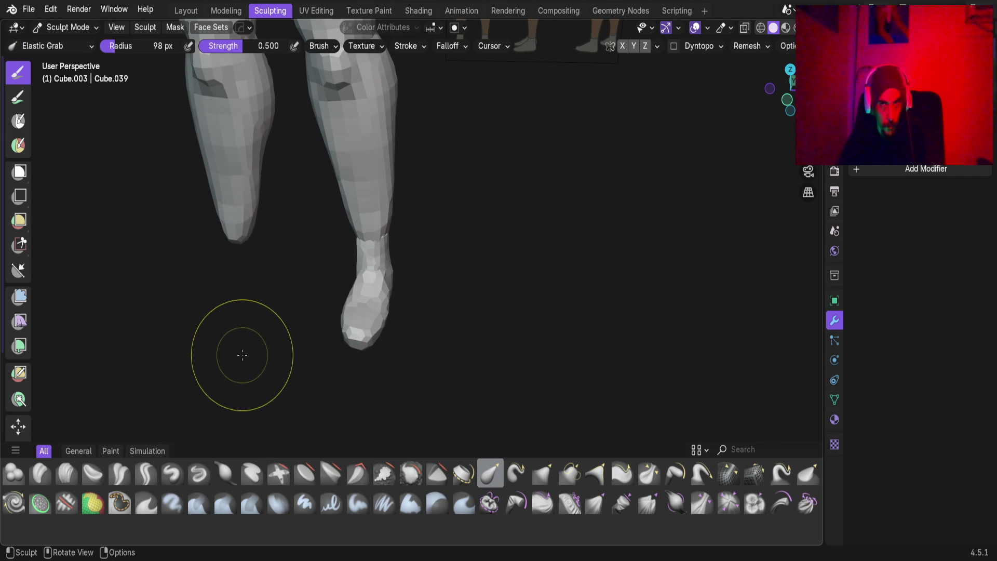
pyautogui.scroll(5, 307, 344)
# Round off the foot tip from an angled view, then zoom out to the whole figure.
pyautogui.moveTo(392, 344)
pyautogui.mouseDown(button='middle')
pyautogui.moveTo(341, 427)
pyautogui.moveTo(348, 420)
pyautogui.mouseUp(button='middle')
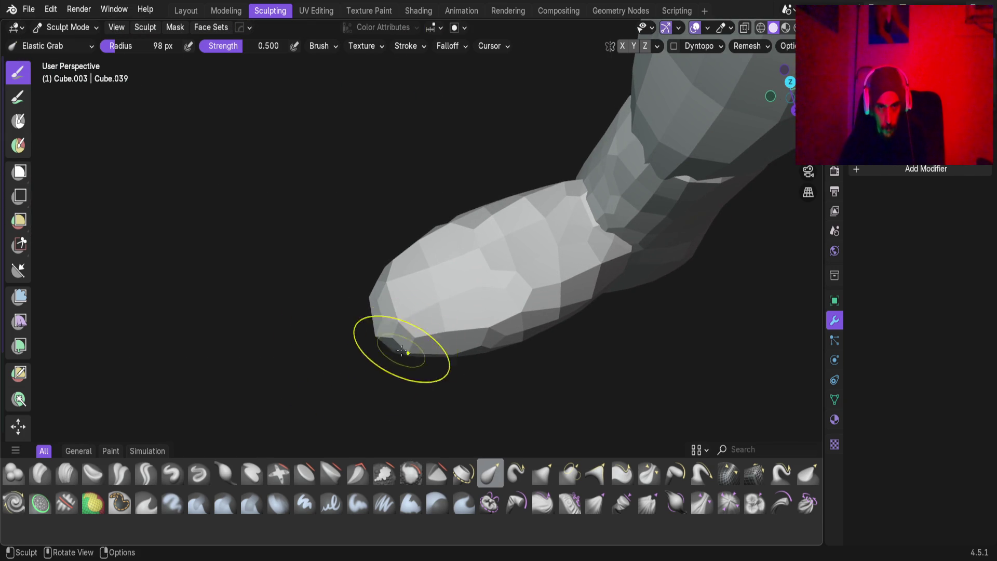
pyautogui.moveTo(409, 353)
pyautogui.mouseDown()
pyautogui.moveTo(415, 362)
pyautogui.moveTo(412, 347)
pyautogui.moveTo(455, 354)
pyautogui.moveTo(419, 338)
pyautogui.mouseUp()
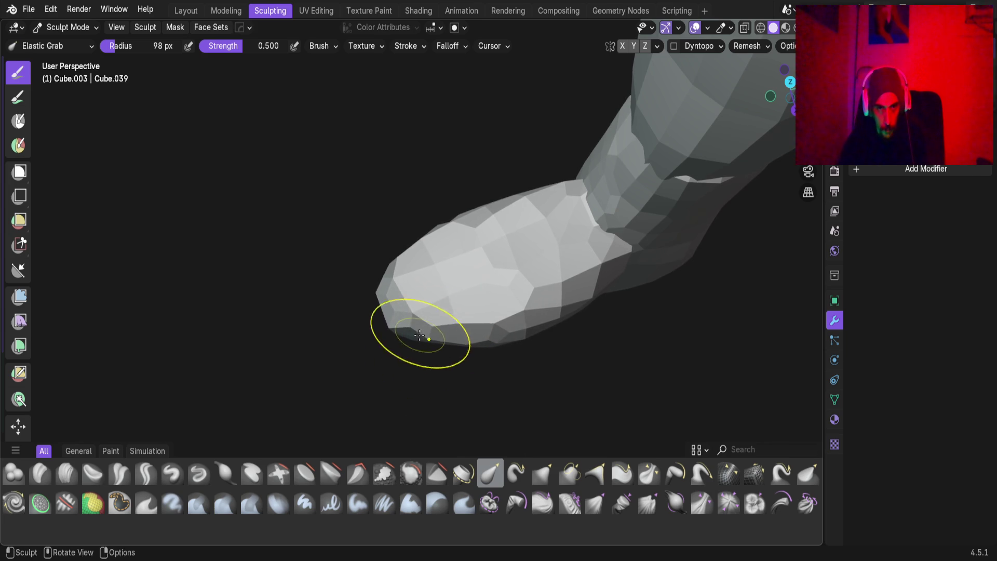
pyautogui.moveTo(457, 333)
pyautogui.mouseDown(button='middle')
pyautogui.moveTo(339, 369)
pyautogui.moveTo(348, 337)
pyautogui.moveTo(283, 324)
pyautogui.moveTo(468, 262)
pyautogui.moveTo(385, 263)
pyautogui.moveTo(483, 211)
pyautogui.moveTo(523, 224)
pyautogui.moveTo(534, 182)
pyautogui.mouseUp(button='middle')
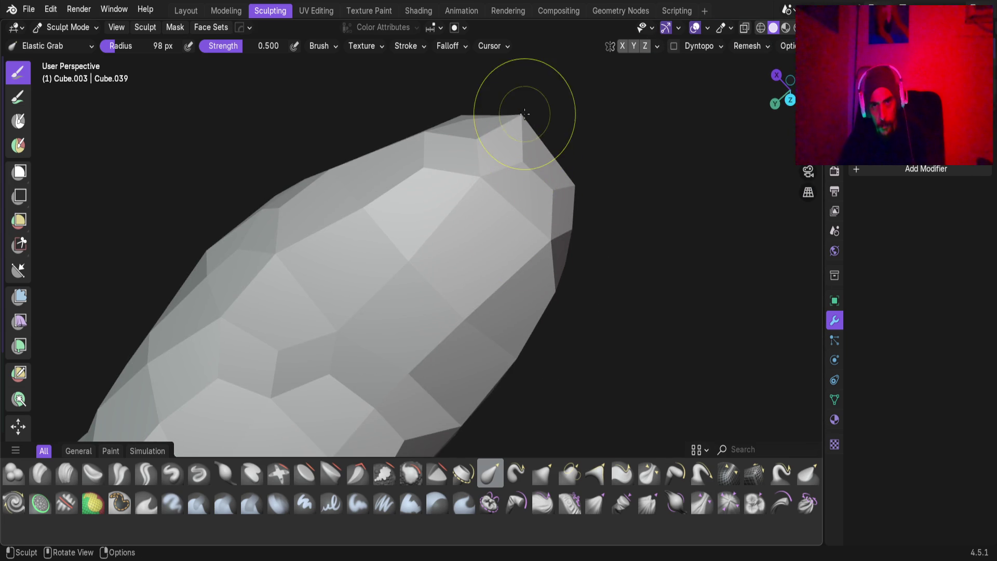
pyautogui.moveTo(521, 121); pyautogui.dragTo(507, 140)
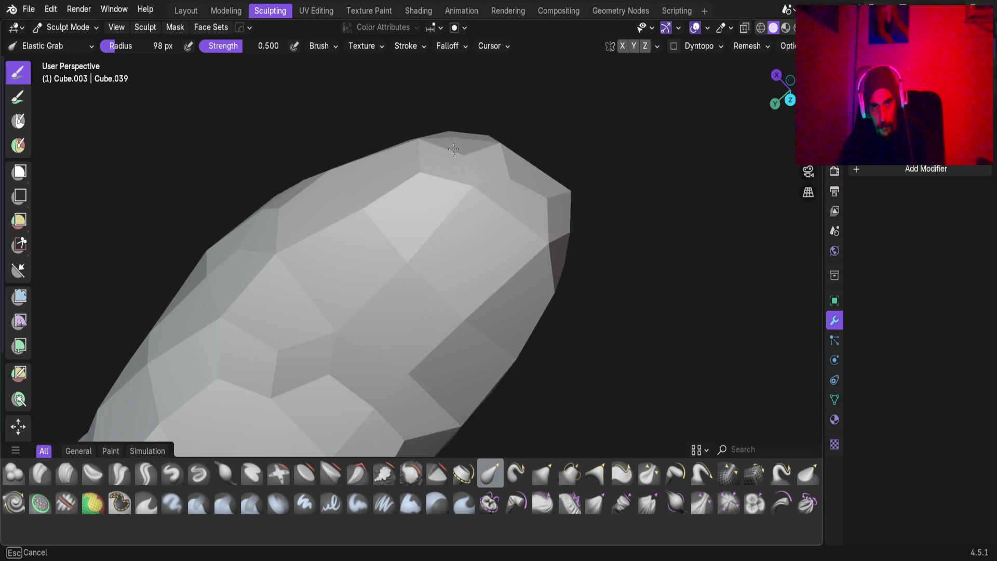
pyautogui.moveTo(527, 212)
pyautogui.mouseDown(button='middle')
pyautogui.moveTo(512, 240)
pyautogui.moveTo(468, 211)
pyautogui.moveTo(401, 211)
pyautogui.moveTo(314, 267)
pyautogui.moveTo(665, 272)
pyautogui.moveTo(646, 181)
pyautogui.moveTo(681, 190)
pyautogui.moveTo(630, 285)
pyautogui.moveTo(535, 283)
pyautogui.moveTo(608, 275)
pyautogui.moveTo(609, 229)
pyautogui.moveTo(572, 158)
pyautogui.moveTo(638, 189)
pyautogui.moveTo(627, 245)
pyautogui.mouseUp(button='middle')
pyautogui.scroll(-3, 627, 245)
pyautogui.moveTo(531, 236)
pyautogui.mouseDown(button='middle')
pyautogui.moveTo(481, 274)
pyautogui.moveTo(408, 189)
pyautogui.moveTo(496, 203)
pyautogui.moveTo(446, 234)
pyautogui.moveTo(289, 167)
pyautogui.moveTo(314, 201)
pyautogui.moveTo(441, 234)
pyautogui.moveTo(516, 236)
pyautogui.moveTo(570, 223)
pyautogui.moveTo(286, 220)
pyautogui.moveTo(366, 209)
pyautogui.mouseUp(button='middle')
pyautogui.moveTo(542, 283)
pyautogui.mouseDown(button='middle')
pyautogui.moveTo(396, 306)
pyautogui.moveTo(451, 289)
pyautogui.moveTo(393, 224)
pyautogui.mouseUp(button='middle')
pyautogui.scroll(-5, 393, 223)
pyautogui.moveTo(401, 329); pyautogui.dragTo(419, 279, button='middle')
pyautogui.scroll(-3, 492, 317)
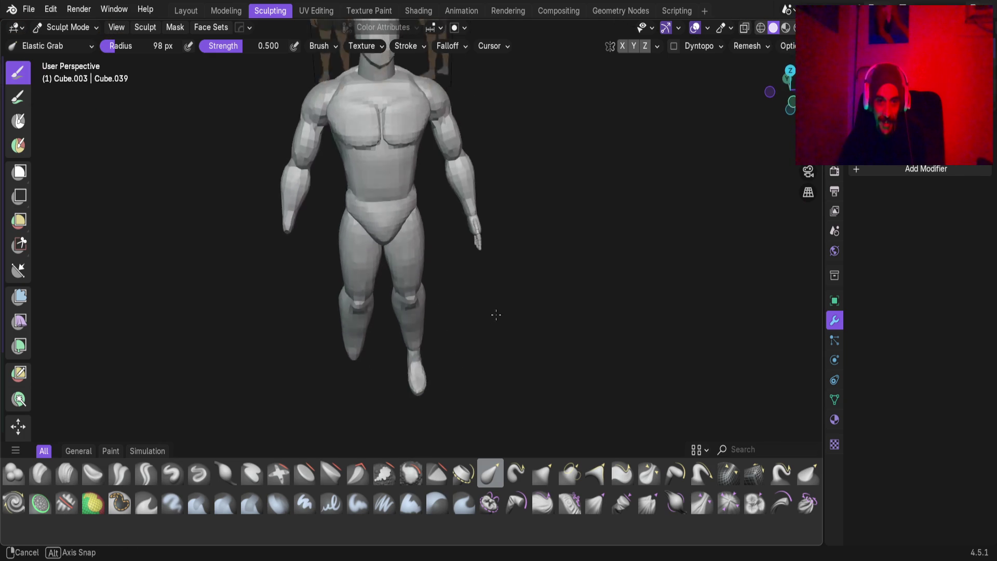
# Review the legs and finished foot, then return to the Layout workspace in Object Mode.
pyautogui.scroll(4, 423, 357)
pyautogui.moveTo(422, 356)
pyautogui.mouseDown(button='middle')
pyautogui.moveTo(380, 367)
pyautogui.moveTo(338, 325)
pyautogui.moveTo(387, 341)
pyautogui.moveTo(338, 378)
pyautogui.moveTo(385, 339)
pyautogui.mouseUp(button='middle')
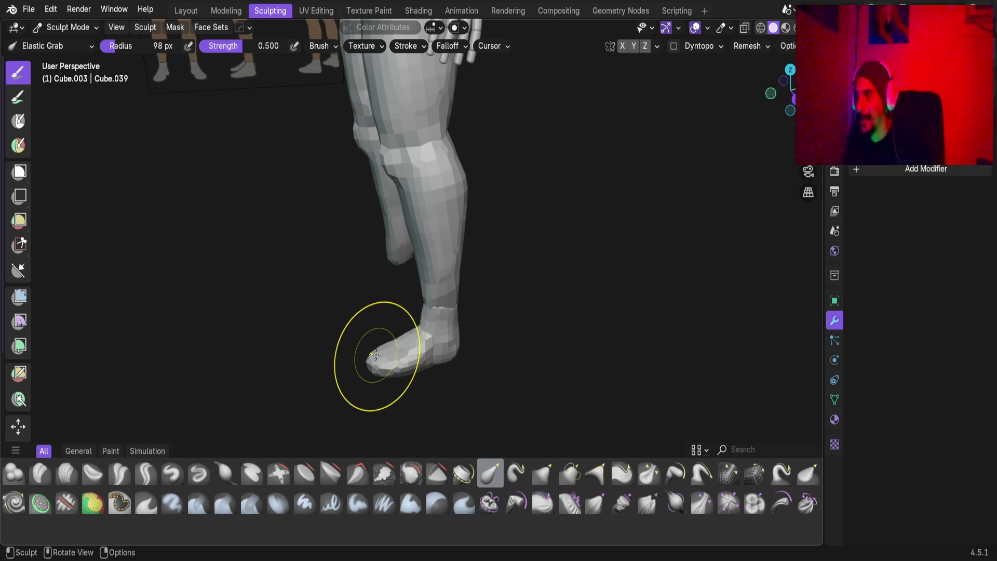
pyautogui.moveTo(445, 223)
pyautogui.mouseDown(button='middle')
pyautogui.moveTo(466, 257)
pyautogui.moveTo(503, 249)
pyautogui.moveTo(492, 252)
pyautogui.mouseUp(button='middle')
pyautogui.moveTo(483, 356)
pyautogui.mouseDown(button='middle')
pyautogui.moveTo(472, 239)
pyautogui.moveTo(483, 229)
pyautogui.moveTo(439, 238)
pyautogui.moveTo(445, 228)
pyautogui.moveTo(407, 222)
pyautogui.moveTo(485, 251)
pyautogui.moveTo(522, 189)
pyautogui.moveTo(420, 279)
pyautogui.moveTo(423, 287)
pyautogui.moveTo(456, 260)
pyautogui.moveTo(412, 290)
pyautogui.moveTo(423, 299)
pyautogui.mouseUp(button='middle')
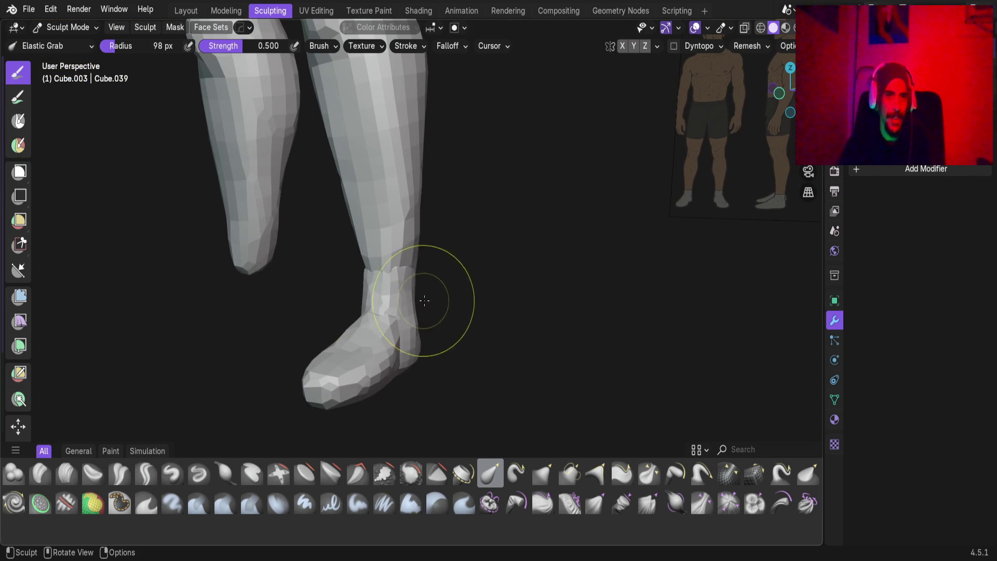
pyautogui.click(191, 13)
pyautogui.moveTo(353, 260)
pyautogui.mouseDown(button='middle')
pyautogui.moveTo(440, 261)
pyautogui.moveTo(536, 413)
pyautogui.moveTo(428, 330)
pyautogui.moveTo(385, 331)
pyautogui.moveTo(344, 298)
pyautogui.moveTo(368, 285)
pyautogui.mouseUp(button='middle')
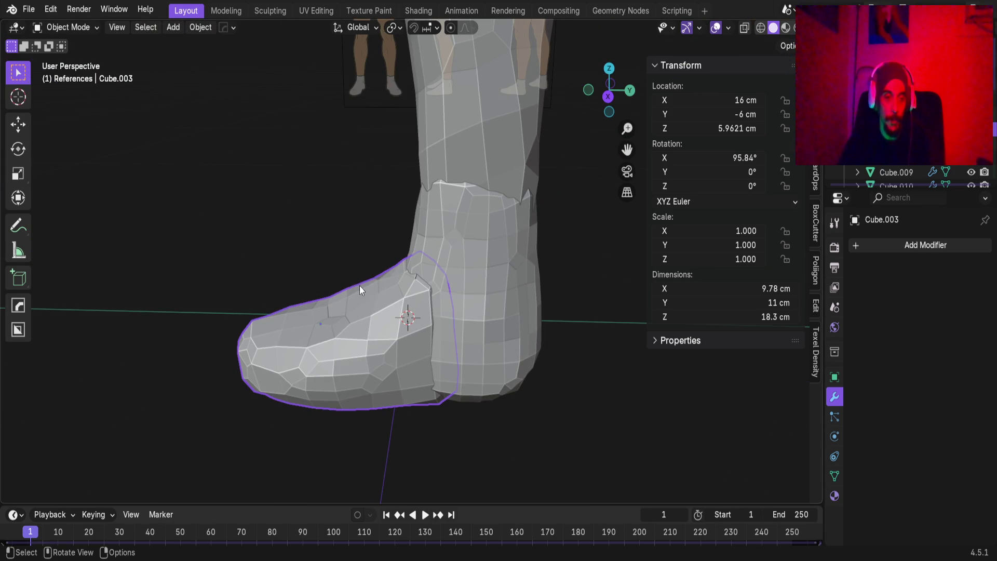
# Box-select every piece of the figure, including the sock.
pyautogui.keyDown('shift'); pyautogui.click(460, 297); pyautogui.keyUp('shift')
pyautogui.scroll(-5, 301, 226)
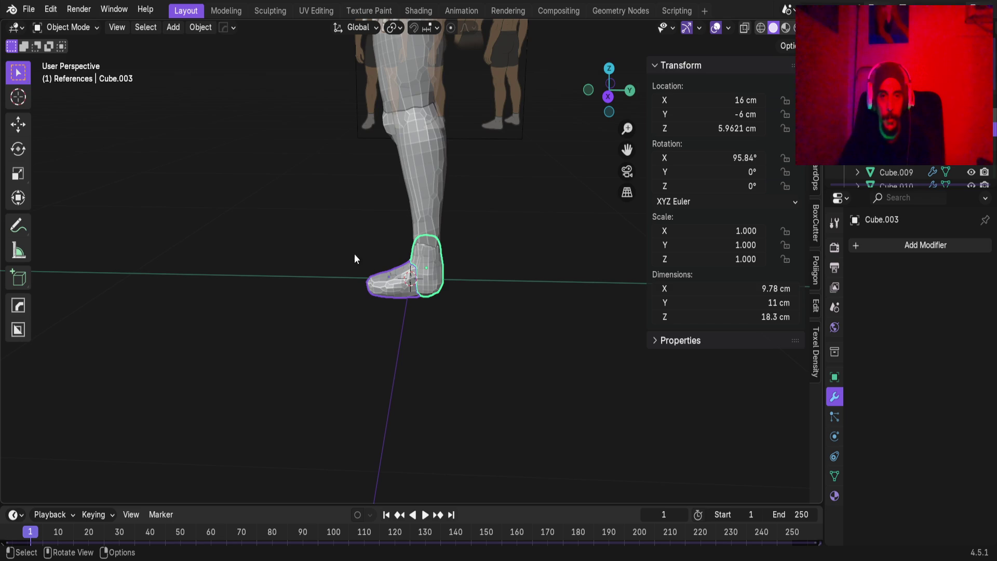
pyautogui.moveTo(306, 192)
pyautogui.mouseDown(button='middle')
pyautogui.moveTo(381, 217)
pyautogui.moveTo(430, 154)
pyautogui.mouseUp(button='middle')
pyautogui.scroll(-5, 418, 264)
pyautogui.moveTo(417, 264); pyautogui.dragTo(296, 56, button='middle')
pyautogui.moveTo(298, 61); pyautogui.dragTo(472, 300)
pyautogui.scroll(-3, 337, 273)
pyautogui.moveTo(338, 273)
pyautogui.mouseDown(button='middle')
pyautogui.moveTo(307, 244)
pyautogui.moveTo(326, 298)
pyautogui.mouseUp(button='middle')
# Duplicate the figure and move the copy -2000 cm along the X axis.
pyautogui.press('g')
pyautogui.press('Escape')
pyautogui.press('g')
pyautogui.press('x')
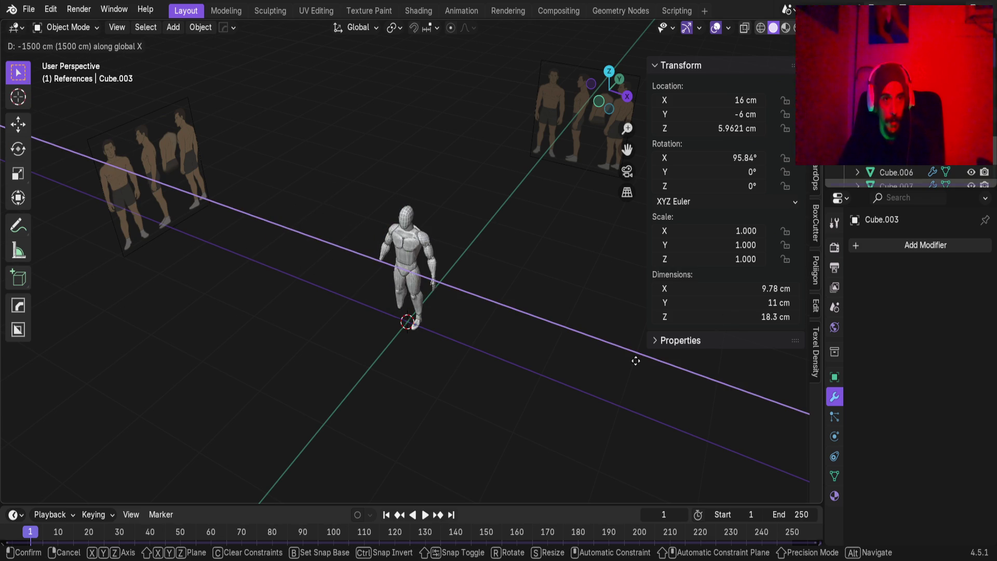
pyautogui.click(550, 408)
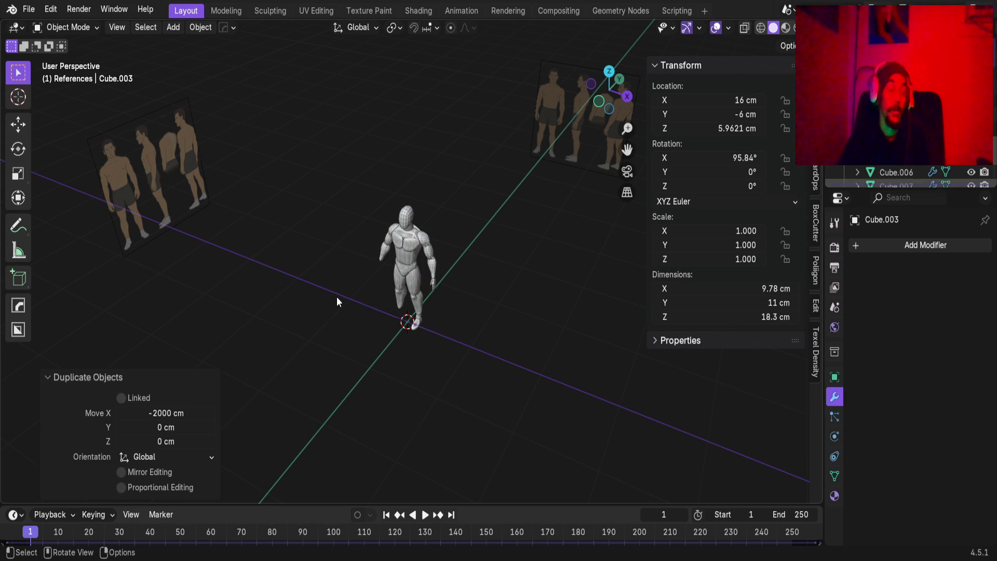
# Isolate the copy in Local View and select the foot and boot, then deselect.
pyautogui.press('KP_Divide')
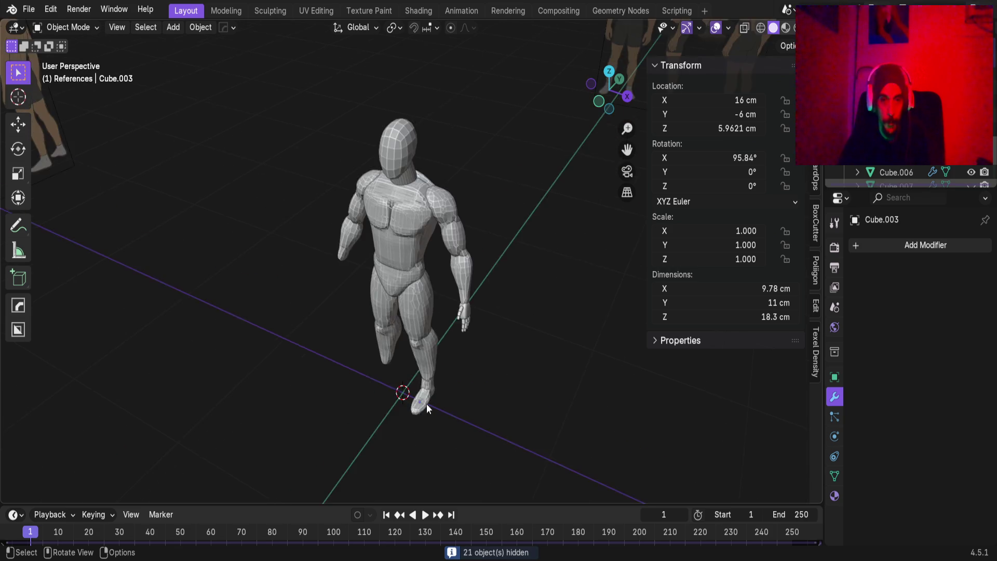
pyautogui.moveTo(451, 410)
pyautogui.mouseDown(button='middle')
pyautogui.moveTo(440, 320)
pyautogui.moveTo(477, 352)
pyautogui.moveTo(468, 211)
pyautogui.moveTo(431, 310)
pyautogui.mouseUp(button='middle')
pyautogui.click(431, 310)
pyautogui.keyDown('shift'); pyautogui.click(463, 236); pyautogui.keyUp('shift')
pyautogui.moveTo(461, 135); pyautogui.dragTo(429, 266, button='middle')
pyautogui.click(464, 283)
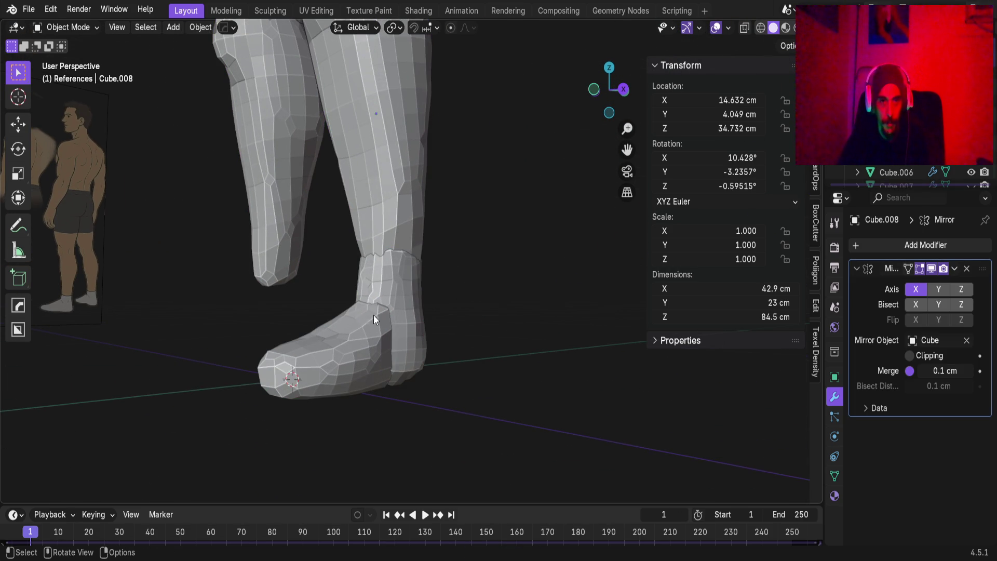
# Join the foot into leg mesh Cube.008 with Ctrl+J, then undo the join.
pyautogui.click(347, 338)
pyautogui.keyDown('shift'); pyautogui.click(415, 296); pyautogui.keyUp('shift')
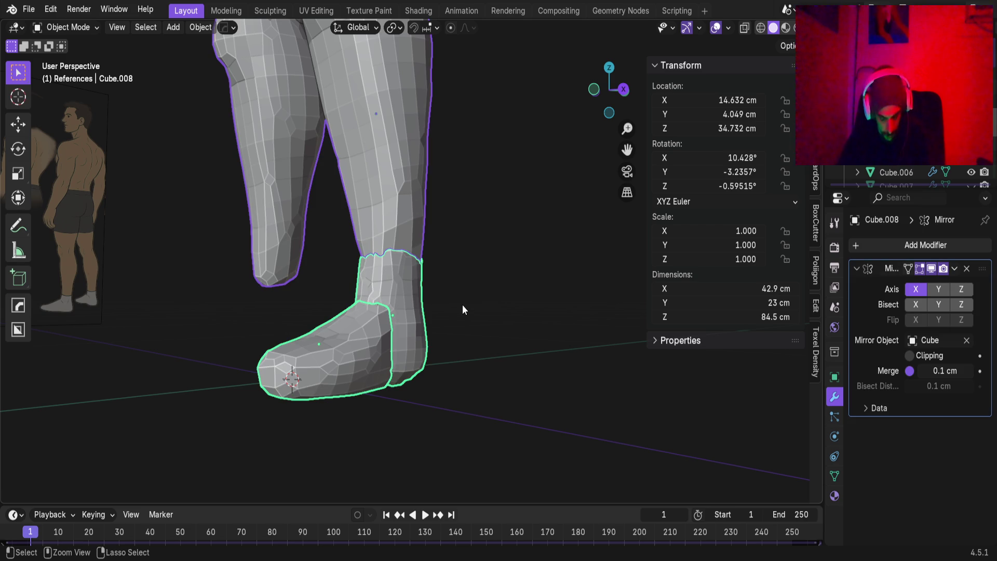
pyautogui.hotkey('ctrl', 'j')
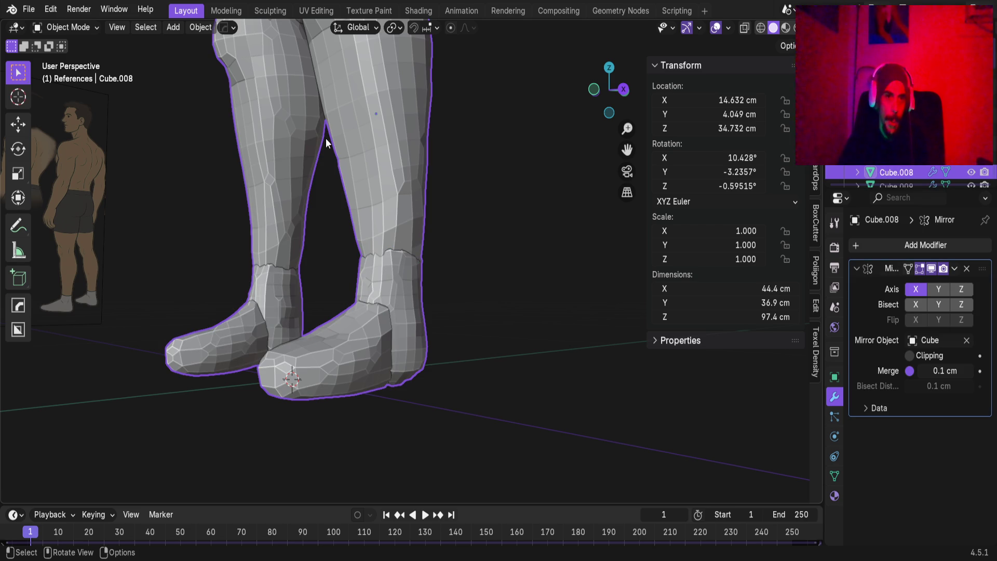
pyautogui.hotkey('ctrl', 'z')
# Reselect the foot with leg Cube.008 active and join them so both legs get the foot.
pyautogui.moveTo(421, 301); pyautogui.dragTo(490, 345, button='middle')
pyautogui.click(490, 340)
pyautogui.scroll(-4, 437, 266)
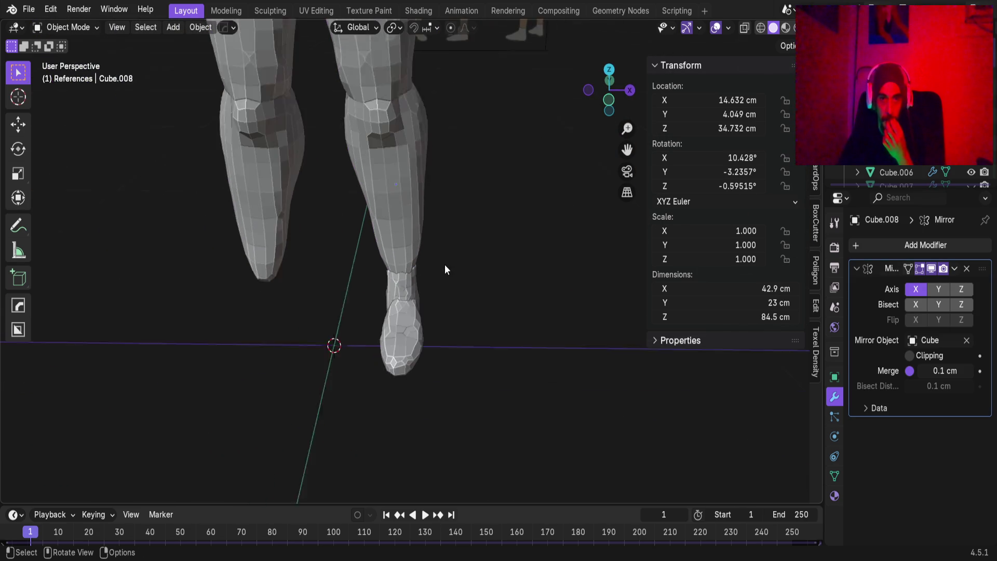
pyautogui.scroll(-3, 394, 199)
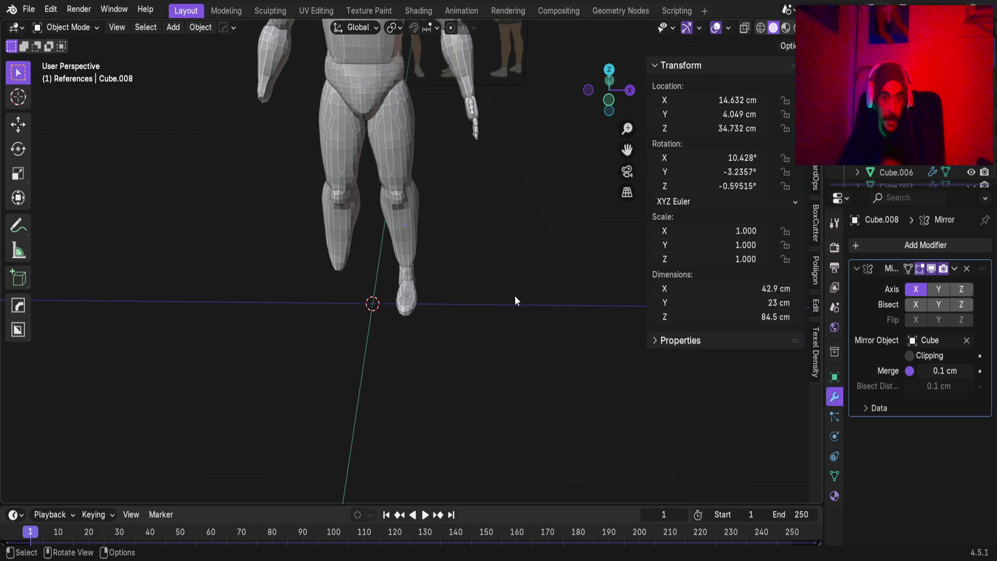
pyautogui.scroll(3, 412, 301)
pyautogui.moveTo(410, 319)
pyautogui.mouseDown(button='middle')
pyautogui.moveTo(347, 317)
pyautogui.moveTo(391, 350)
pyautogui.mouseUp(button='middle')
pyautogui.click(416, 332)
pyautogui.keyDown('shift'); pyautogui.click(445, 270); pyautogui.keyUp('shift')
pyautogui.hotkey('ctrl', 'j')
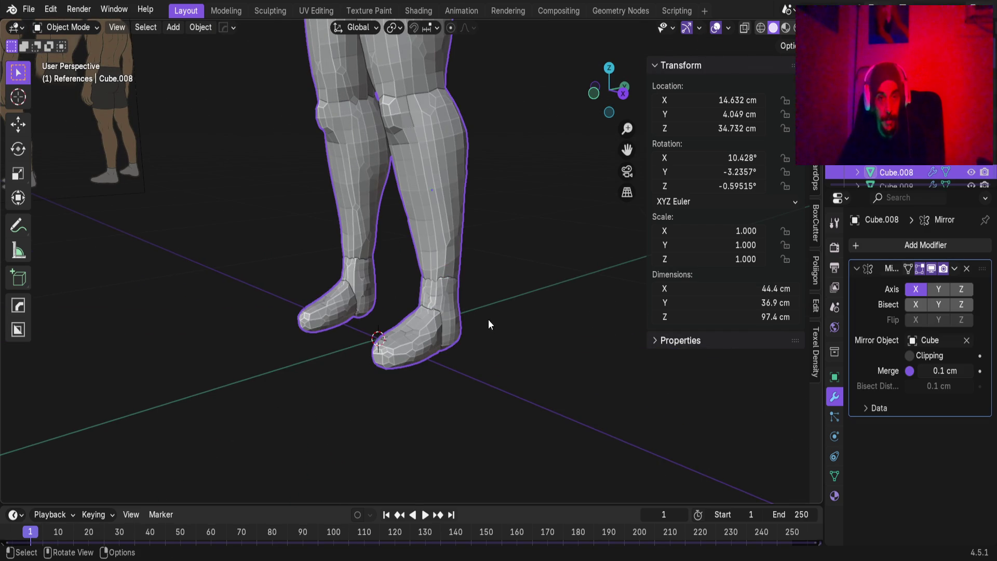
# Switch to the Sculpting workspace and center the view on the feet.
pyautogui.moveTo(444, 319)
pyautogui.mouseDown(button='middle')
pyautogui.moveTo(447, 294)
pyautogui.moveTo(540, 276)
pyautogui.moveTo(457, 285)
pyautogui.moveTo(464, 332)
pyautogui.moveTo(379, 129)
pyautogui.mouseUp(button='middle')
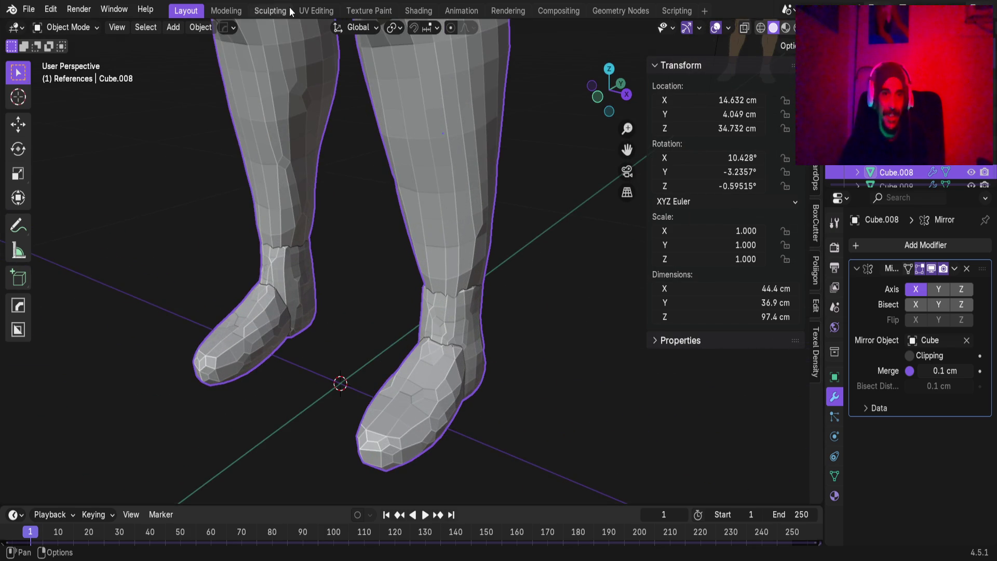
pyautogui.click(275, 11)
pyautogui.moveTo(426, 241); pyautogui.dragTo(427, 251, button='middle')
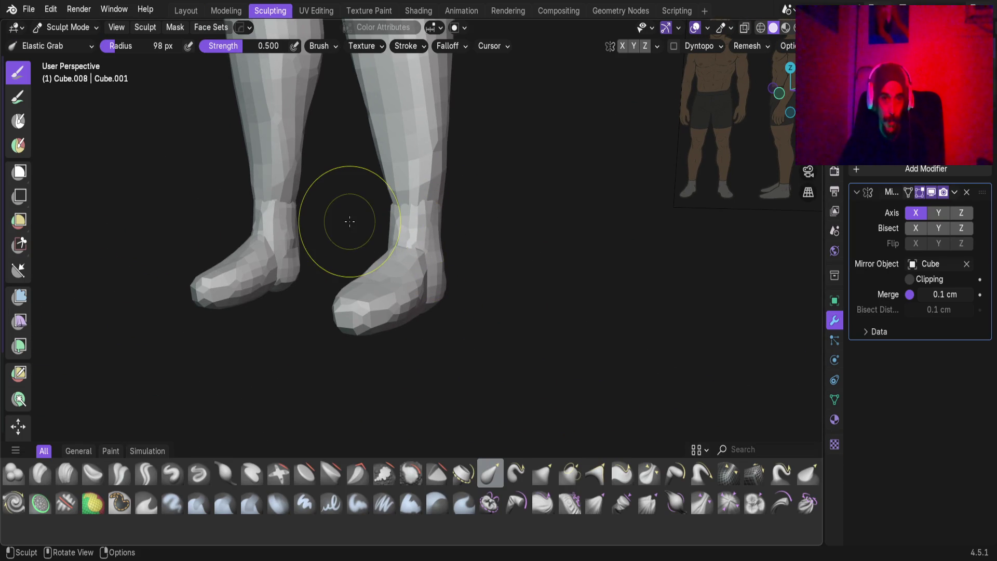
# Shape the feet and ankles into rounded shoe forms with the Elastic Grab brush.
pyautogui.moveTo(494, 289)
pyautogui.mouseDown(button='middle')
pyautogui.moveTo(457, 305)
pyautogui.moveTo(359, 295)
pyautogui.moveTo(467, 312)
pyautogui.moveTo(543, 291)
pyautogui.moveTo(597, 296)
pyautogui.moveTo(399, 298)
pyautogui.moveTo(445, 238)
pyautogui.moveTo(379, 352)
pyautogui.moveTo(448, 285)
pyautogui.moveTo(612, 240)
pyautogui.moveTo(578, 227)
pyautogui.moveTo(447, 257)
pyautogui.moveTo(492, 296)
pyautogui.moveTo(452, 318)
pyautogui.moveTo(304, 318)
pyautogui.moveTo(127, 290)
pyautogui.moveTo(460, 290)
pyautogui.moveTo(537, 315)
pyautogui.moveTo(519, 356)
pyautogui.moveTo(401, 329)
pyautogui.moveTo(458, 326)
pyautogui.mouseUp(button='middle')
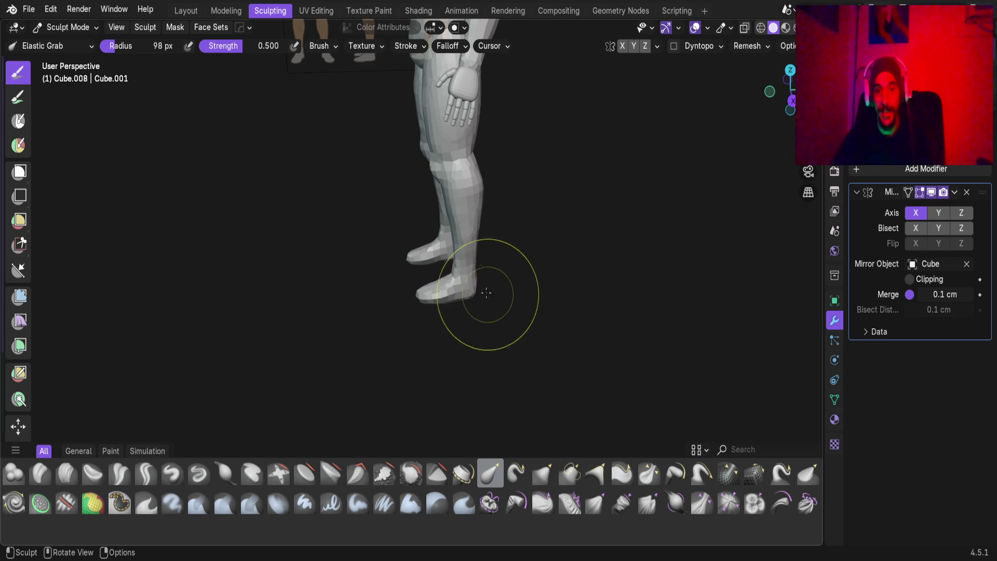
pyautogui.scroll(3, 472, 270)
pyautogui.moveTo(472, 301); pyautogui.dragTo(442, 296, button='middle')
pyautogui.scroll(2, 441, 295)
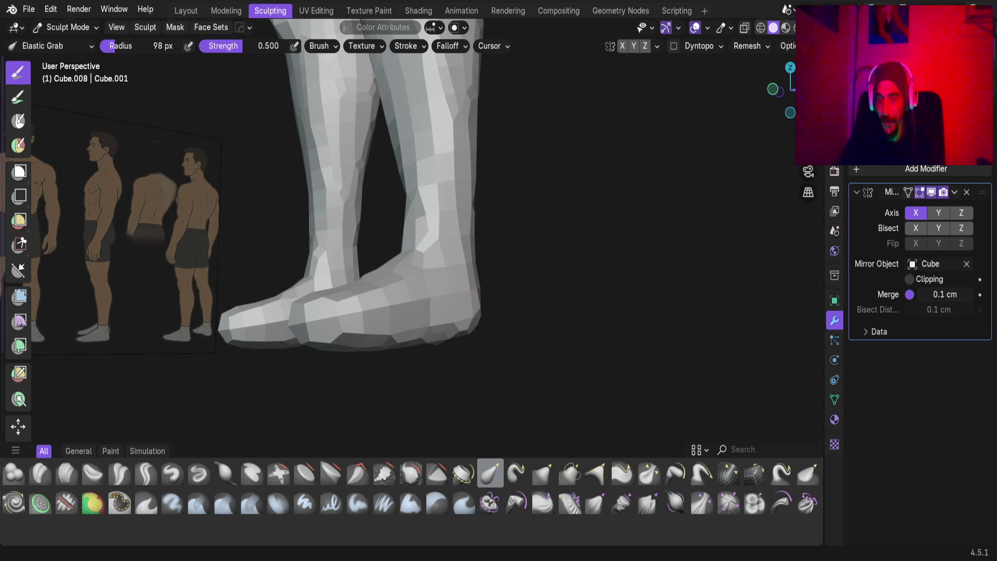
pyautogui.moveTo(422, 202)
pyautogui.mouseDown(button='middle')
pyautogui.moveTo(429, 252)
pyautogui.moveTo(483, 220)
pyautogui.moveTo(379, 134)
pyautogui.mouseUp(button='middle')
pyautogui.scroll(-5, 423, 367)
pyautogui.moveTo(422, 367)
pyautogui.mouseDown(button='middle')
pyautogui.moveTo(407, 287)
pyautogui.moveTo(367, 383)
pyautogui.moveTo(367, 251)
pyautogui.moveTo(374, 307)
pyautogui.mouseUp(button='middle')
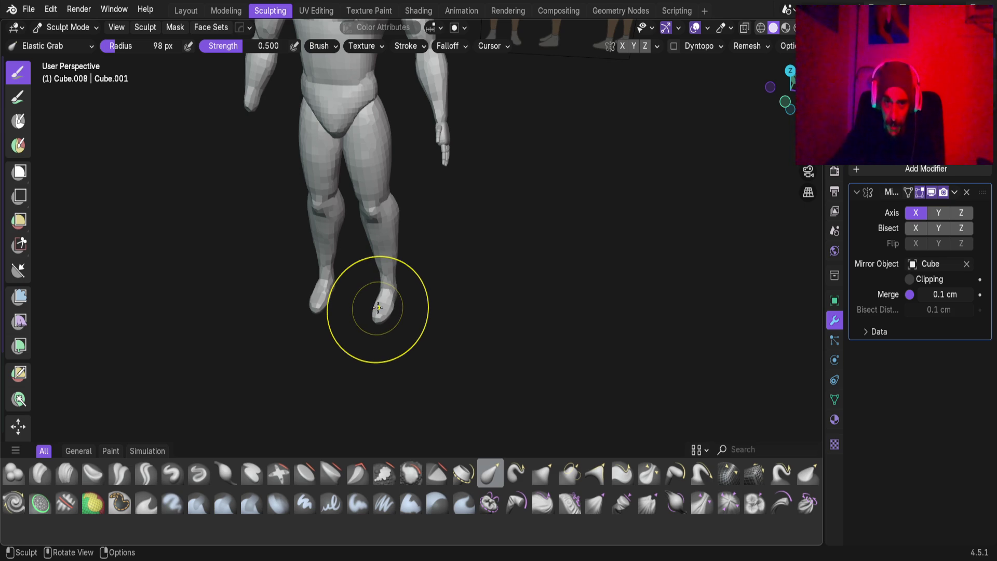
pyautogui.scroll(-10, 377, 307)
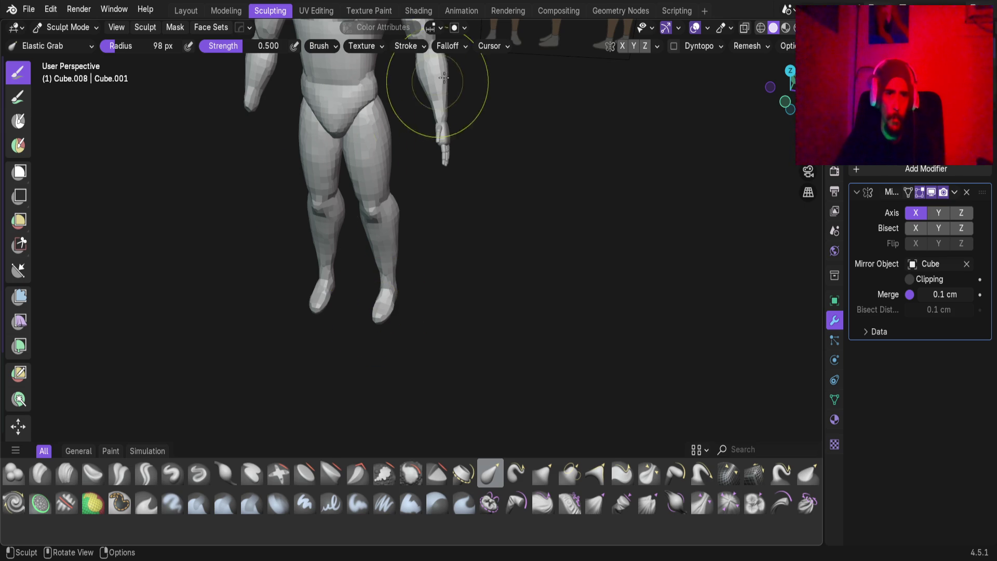
# Return to Object Mode in the Layout workspace and view the whole scene.
pyautogui.click(186, 10)
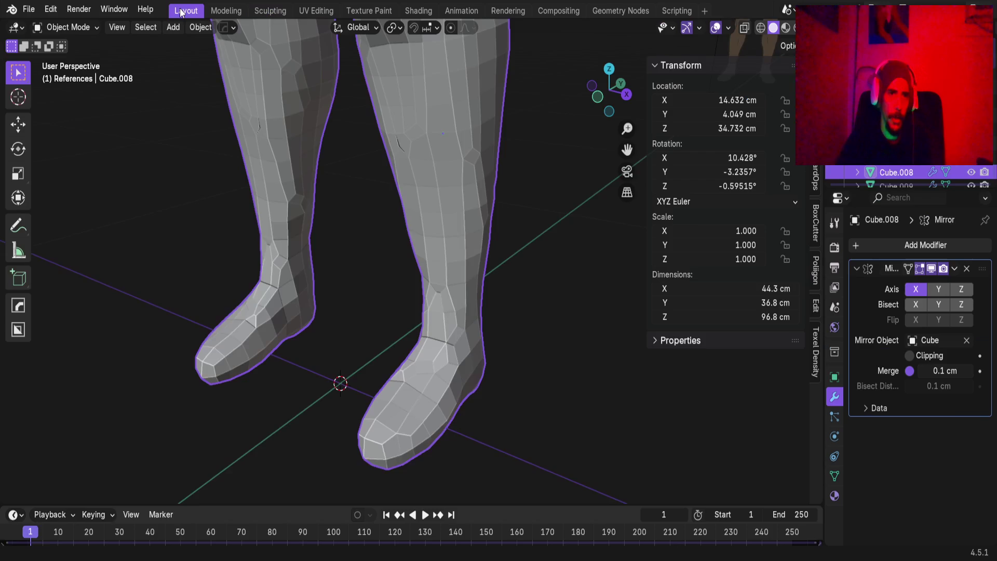
pyautogui.scroll(-8, 274, 268)
pyautogui.scroll(-6, 274, 296)
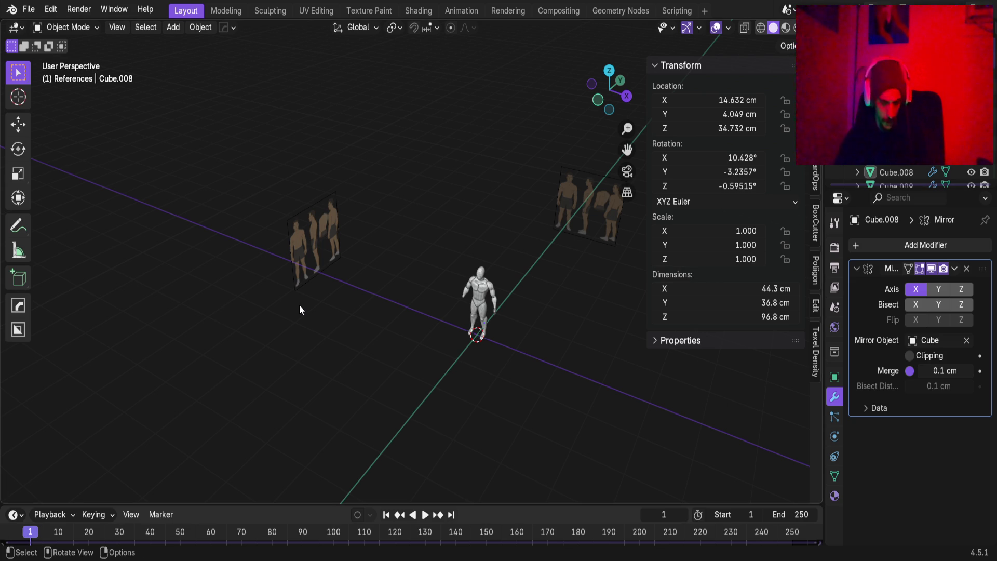
pyautogui.moveTo(292, 304)
pyautogui.mouseDown(button='middle')
pyautogui.moveTo(322, 307)
pyautogui.moveTo(272, 305)
pyautogui.moveTo(392, 443)
pyautogui.moveTo(251, 56)
pyautogui.mouseUp(button='middle')
# Unhide all objects, then box-select and delete the 21 unneeded duplicate-figure objects.
pyautogui.hotkey('alt', 'h')
pyautogui.click(290, 274)
pyautogui.moveTo(144, 200); pyautogui.dragTo(255, 337)
pyautogui.press('x')
pyautogui.click(257, 317)
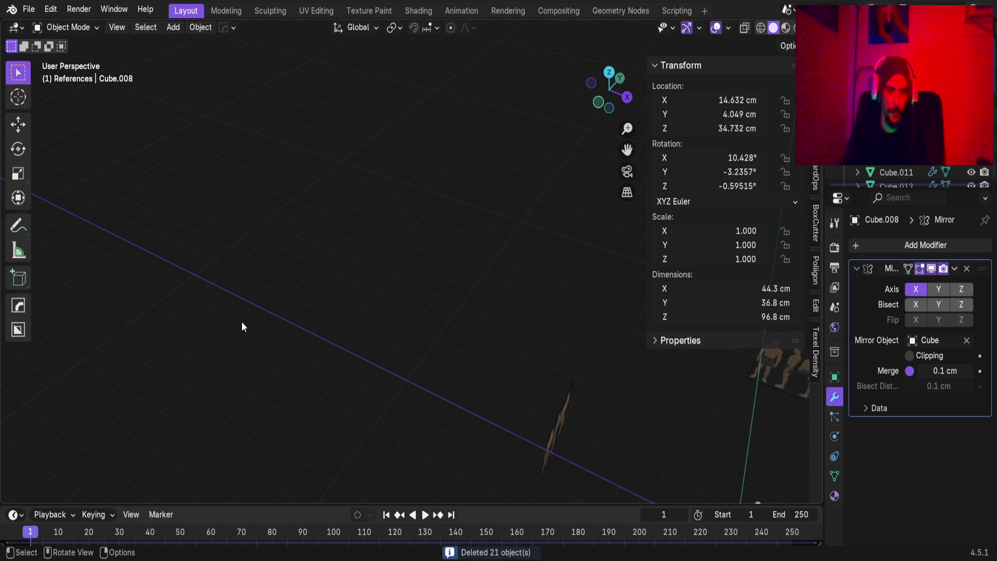
# Frame the remaining low-poly figure in a near-front view.
pyautogui.scroll(-5, 283, 249)
pyautogui.scroll(5, 397, 256)
pyautogui.moveTo(382, 311); pyautogui.dragTo(392, 163, button='middle')
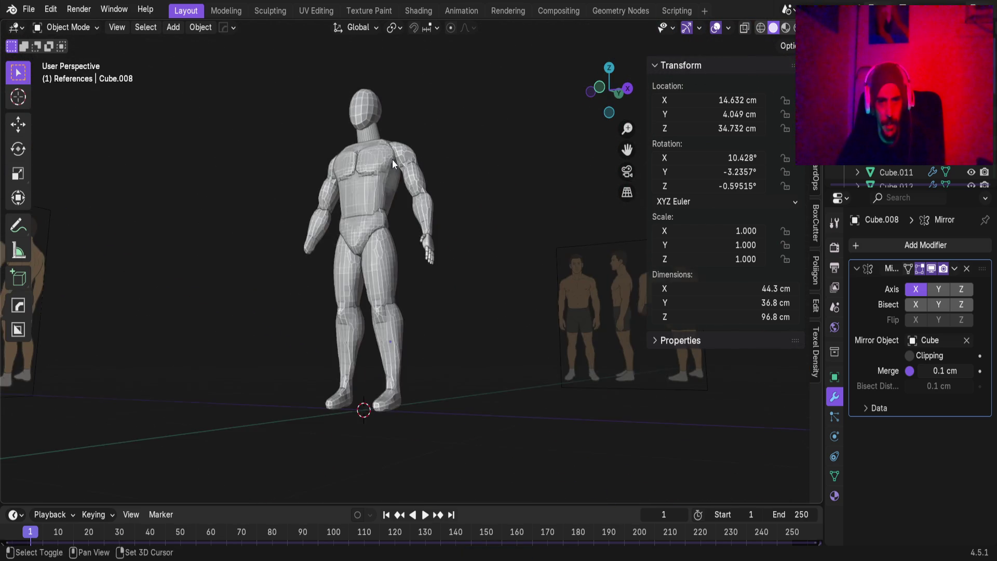
pyautogui.scroll(4, 423, 275)
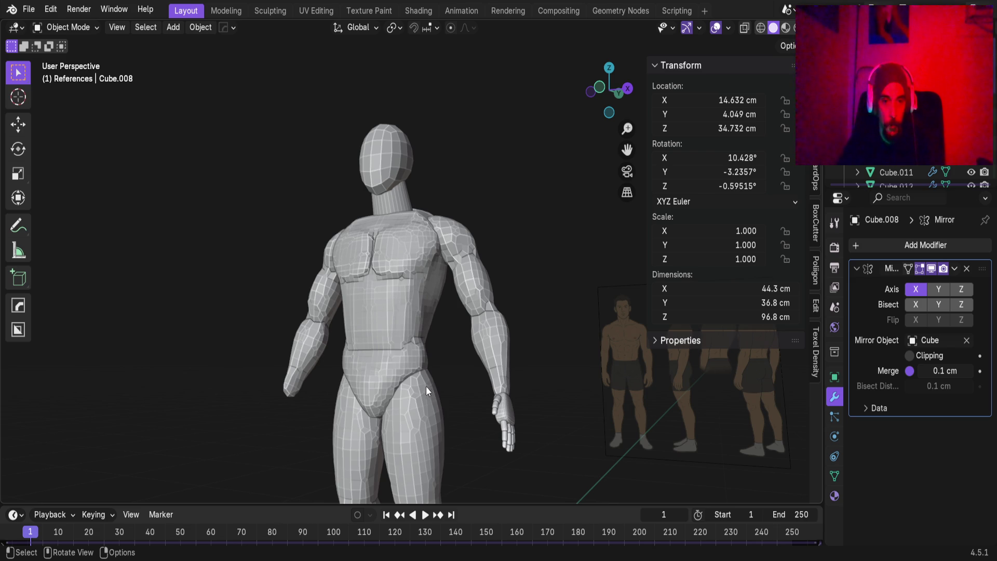
pyautogui.keyDown('shift'); pyautogui.moveTo(420, 383); pyautogui.dragTo(401, 325, button='middle'); pyautogui.keyUp('shift')
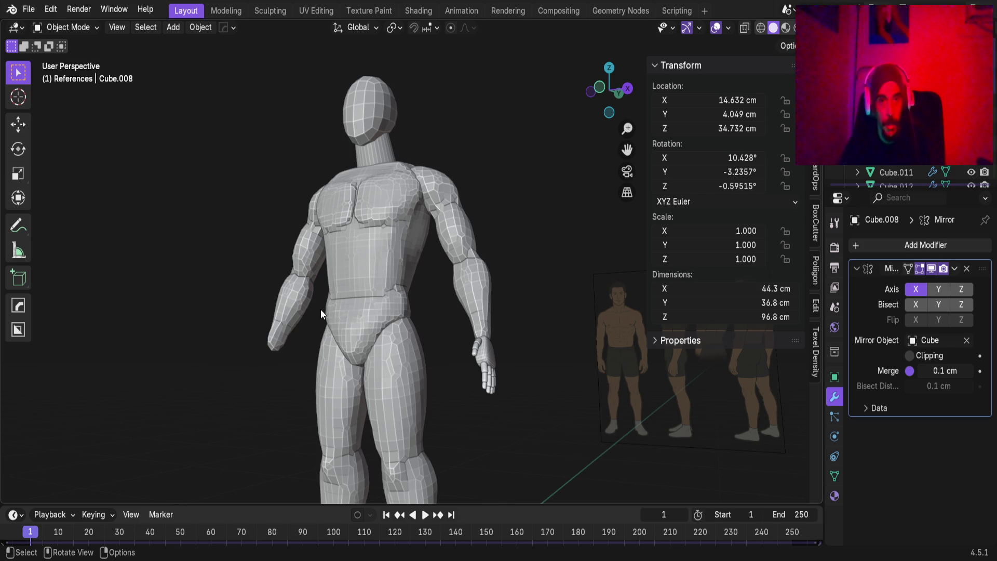
pyautogui.moveTo(446, 280)
pyautogui.mouseDown(button='middle')
pyautogui.moveTo(472, 238)
pyautogui.moveTo(418, 233)
pyautogui.moveTo(303, 259)
pyautogui.moveTo(465, 258)
pyautogui.moveTo(357, 258)
pyautogui.moveTo(449, 163)
pyautogui.moveTo(333, 256)
pyautogui.mouseUp(button='middle')
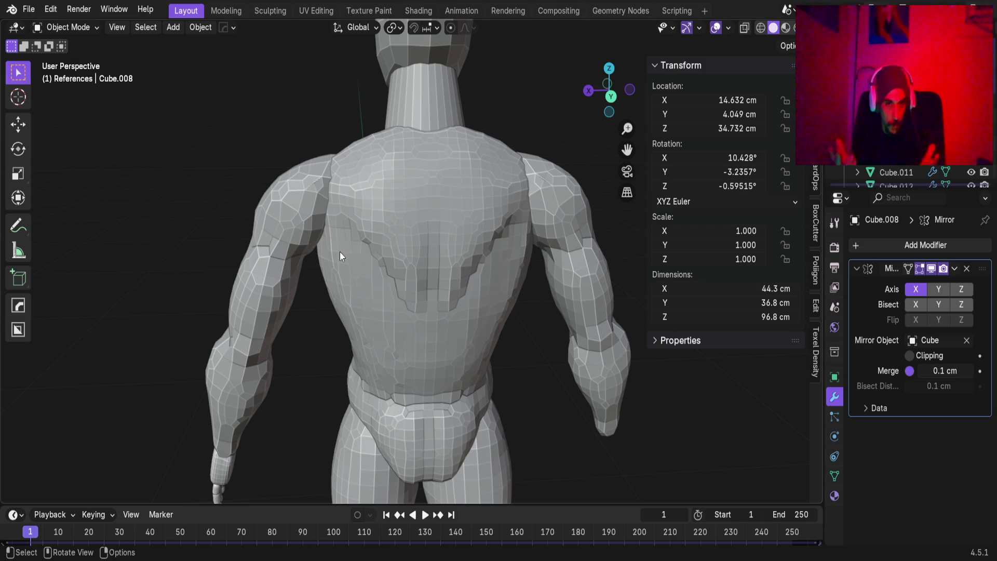
pyautogui.moveTo(330, 281)
pyautogui.mouseDown(button='middle')
pyautogui.moveTo(407, 257)
pyautogui.moveTo(390, 334)
pyautogui.moveTo(279, 347)
pyautogui.moveTo(431, 334)
pyautogui.moveTo(378, 348)
pyautogui.moveTo(418, 333)
pyautogui.mouseUp(button='middle')
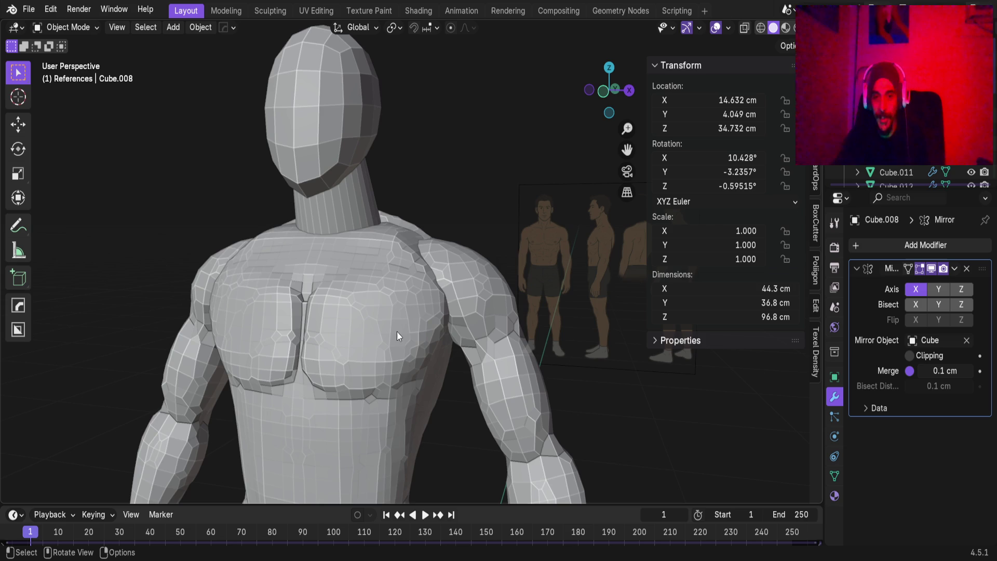
pyautogui.scroll(-4, 331, 99)
pyautogui.moveTo(452, 403)
pyautogui.keyDown('shift'); pyautogui.mouseDown(button='middle')
pyautogui.moveTo(378, 292)
pyautogui.moveTo(406, 228)
pyautogui.mouseUp(button='middle'); pyautogui.keyUp('shift')
pyautogui.scroll(-1, 389, 285)
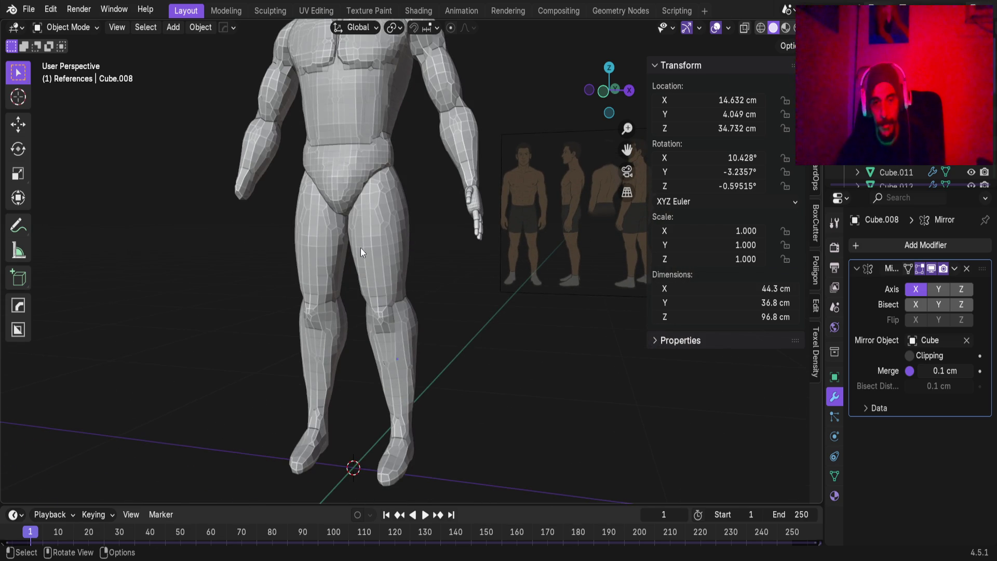
pyautogui.scroll(3, 322, 186)
pyautogui.scroll(-3, 294, 143)
pyautogui.scroll(3, 373, 132)
pyautogui.moveTo(373, 133)
pyautogui.mouseDown(button='middle')
pyautogui.moveTo(388, 270)
pyautogui.moveTo(338, 291)
pyautogui.moveTo(439, 209)
pyautogui.moveTo(482, 241)
pyautogui.mouseUp(button='middle')
pyautogui.scroll(4, 454, 211)
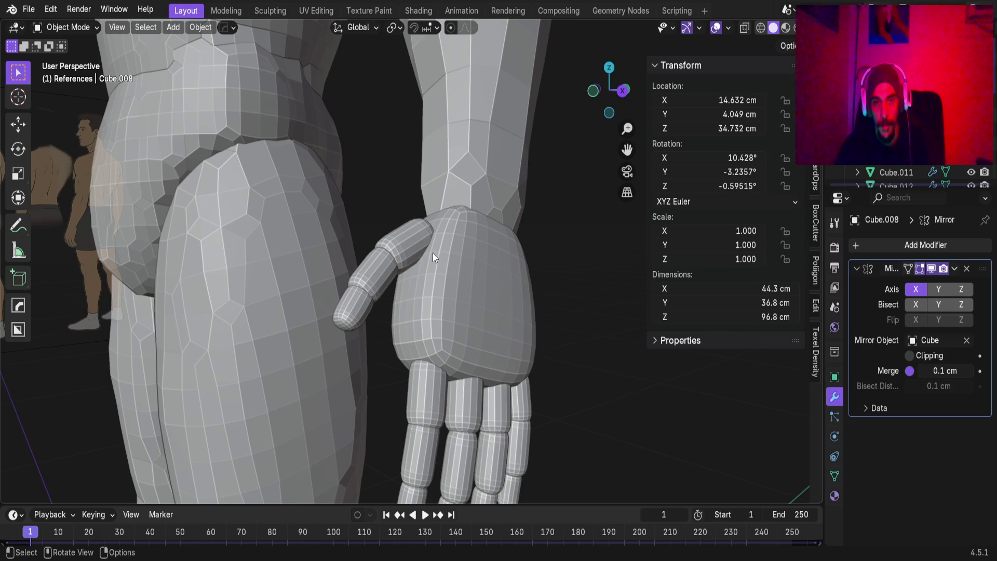
pyautogui.click(432, 253)
pyautogui.scroll(-4, 362, 195)
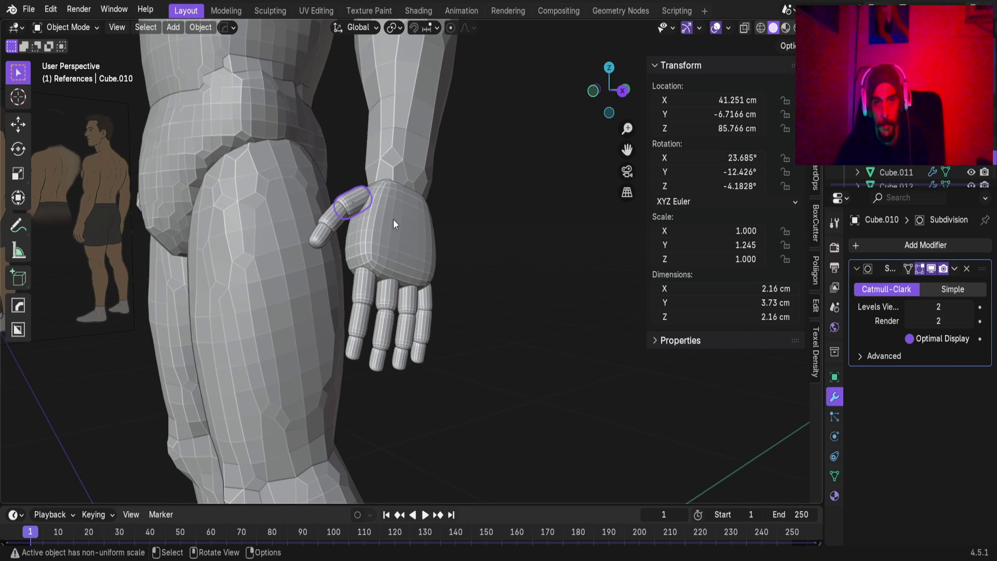
pyautogui.click(391, 230)
pyautogui.moveTo(391, 231); pyautogui.dragTo(443, 247, button='middle')
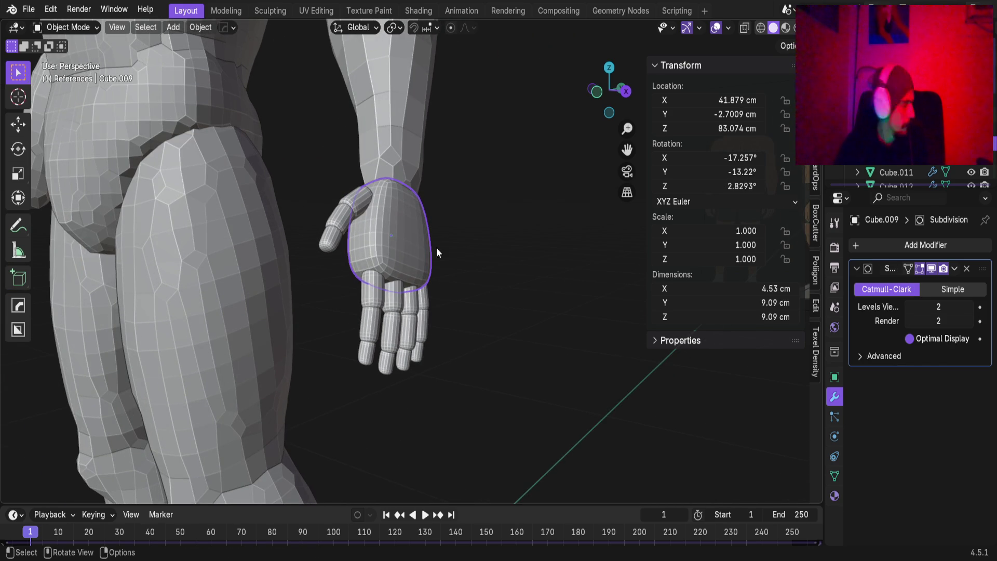